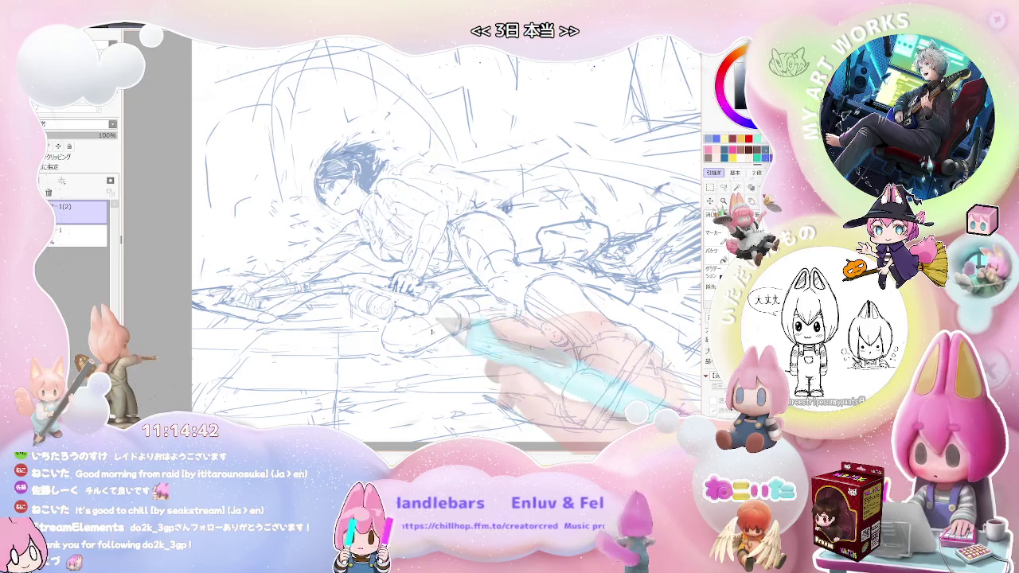
# - Zoom out and tilt the canvas view both ways to survey the whole sketch
pyautogui.hotkey('ctrl', '-')
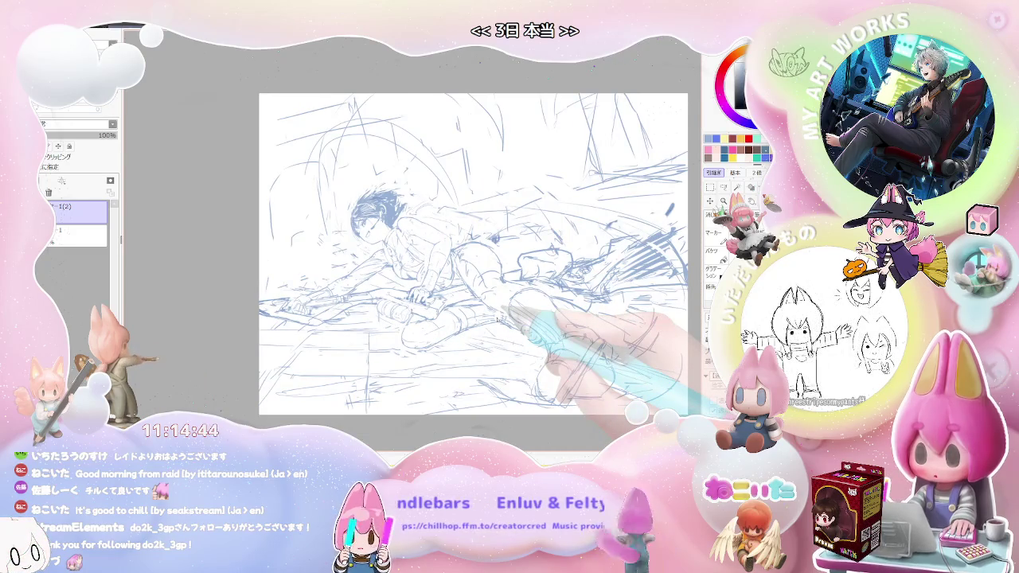
pyautogui.press('End')
pyautogui.press('Delete')
pyautogui.press('Delete')
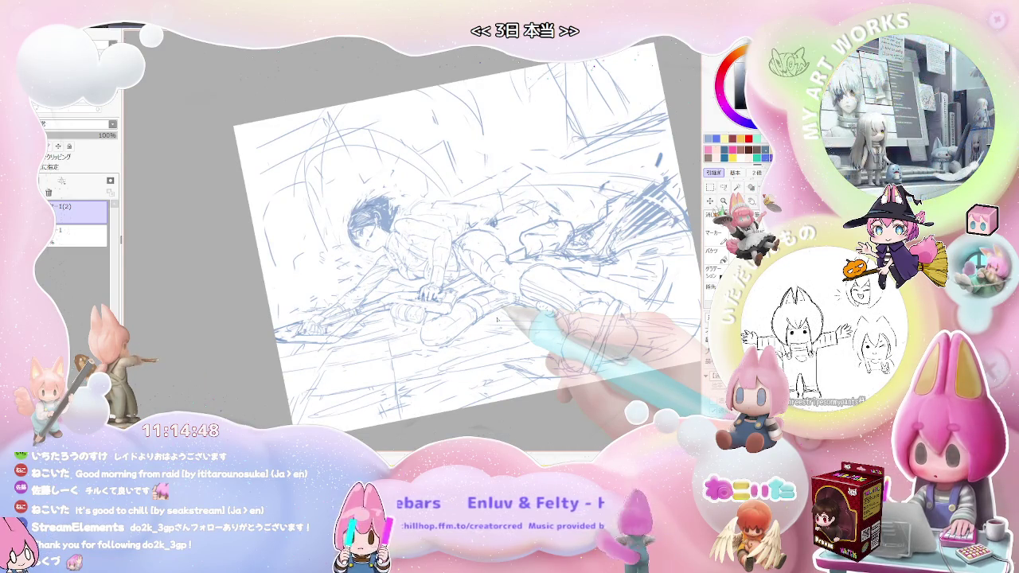
pyautogui.hotkey('ctrl', '+')
pyautogui.hotkey('ctrl', '+')
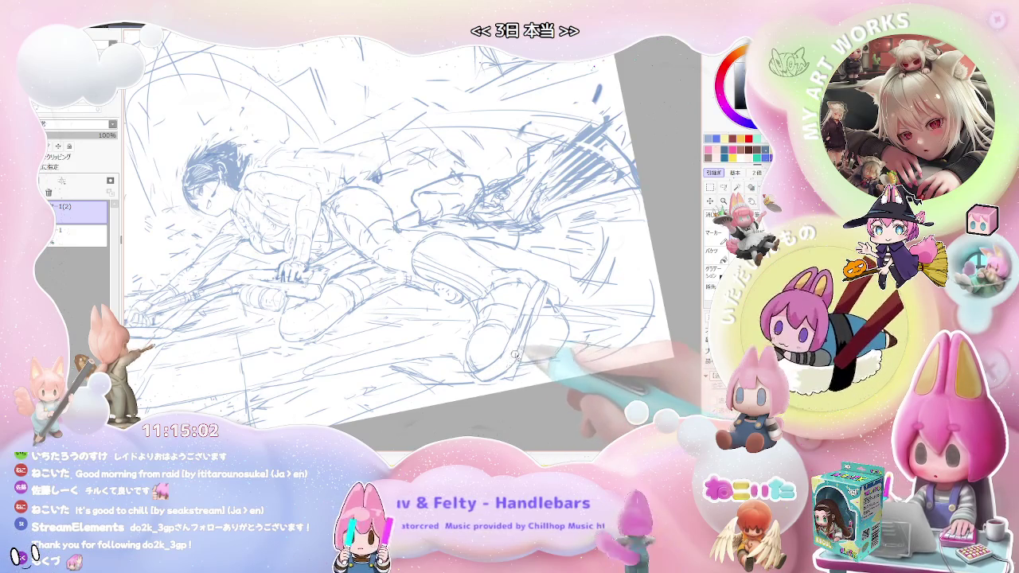
# - Mirror the view horizontally, rotate the canvas back to landscape, and zoom in slightly
pyautogui.press('Insert')
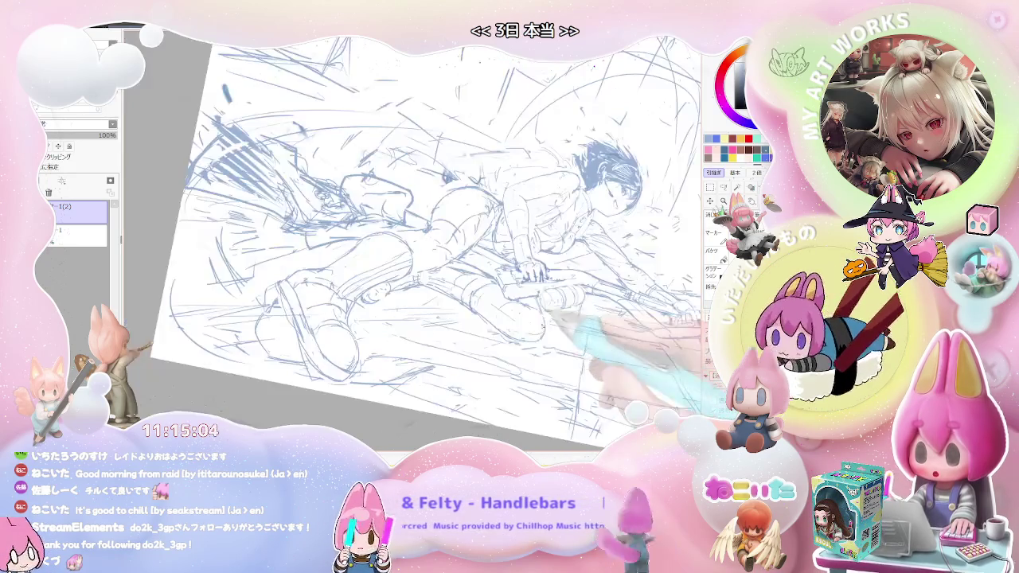
pyautogui.press('Home')
pyautogui.press('Delete')
pyautogui.press('Delete')
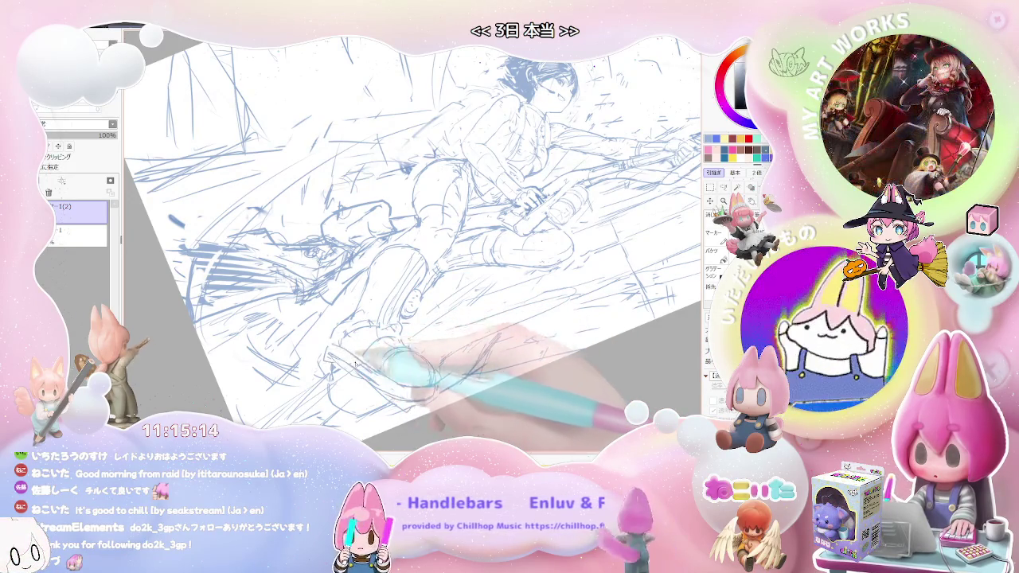
pyautogui.press('Delete')
pyautogui.press('Delete')
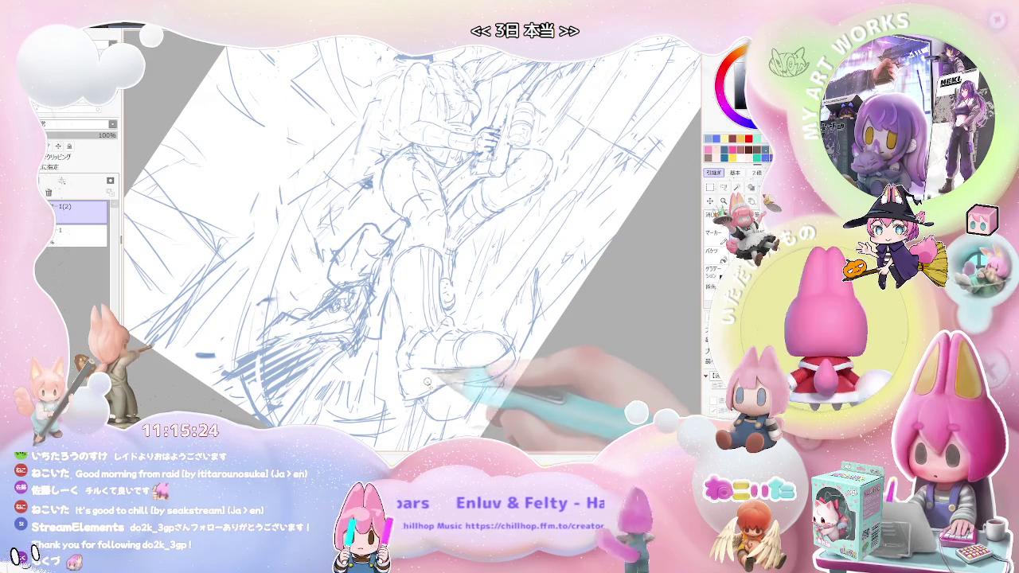
pyautogui.press('End')
pyautogui.press('End')
pyautogui.press('End')
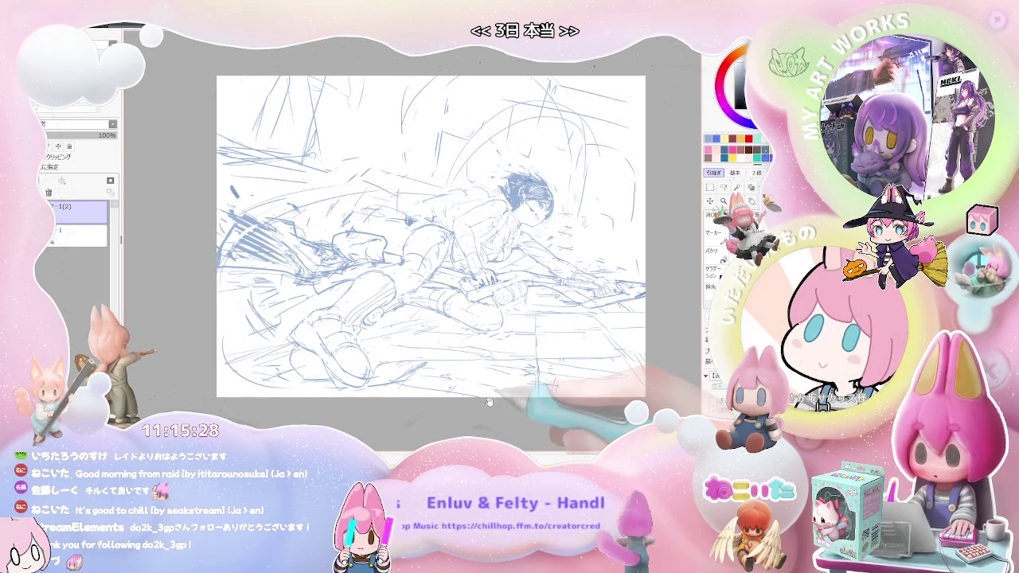
pyautogui.hotkey('ctrl', '+')
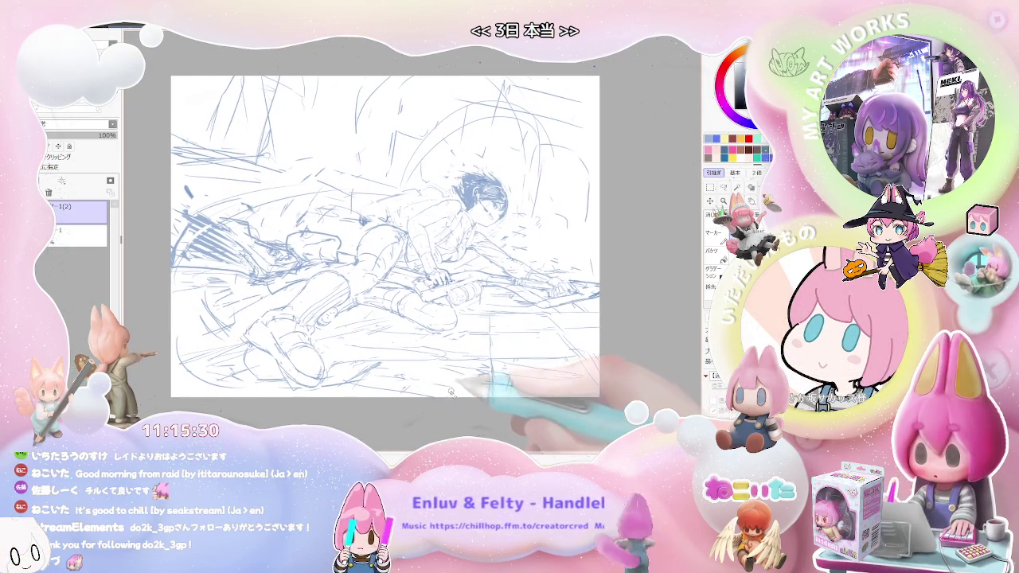
# - Rotate and zoom in on the boot, then hatch shading strokes onto it
pyautogui.press('Delete')
pyautogui.hotkey('ctrl', '+')
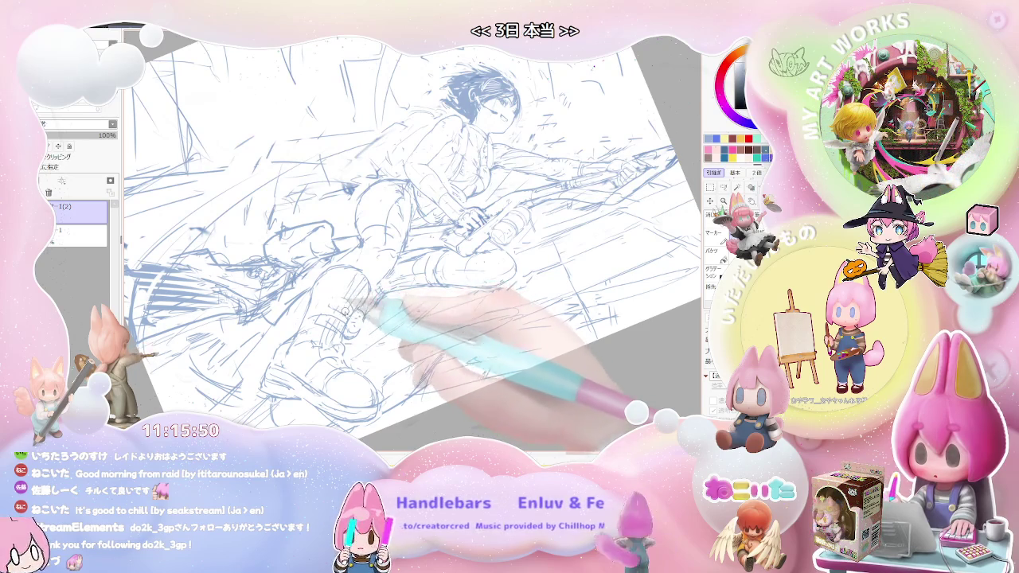
pyautogui.moveTo(341, 293); pyautogui.dragTo(343, 271)
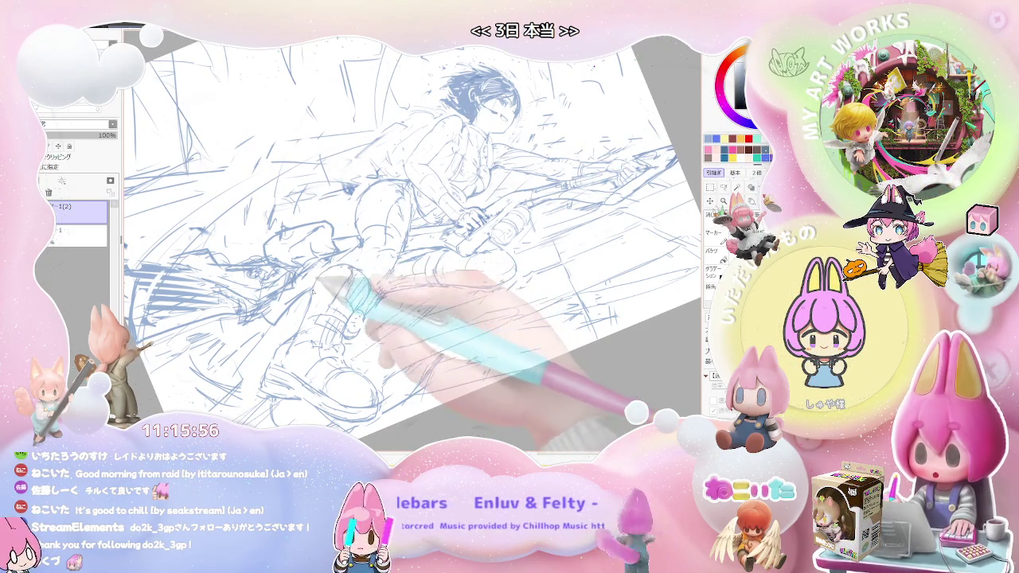
# - Mirror the view to check the legs, then reset rotation to straight and readjust zoom
pyautogui.hotkey('ctrl', '-')
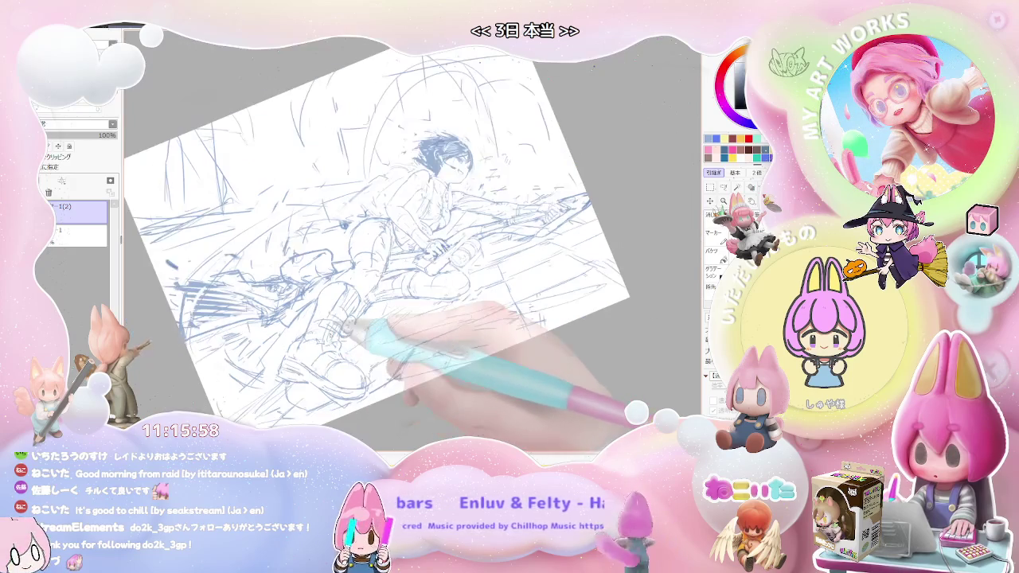
pyautogui.press('End')
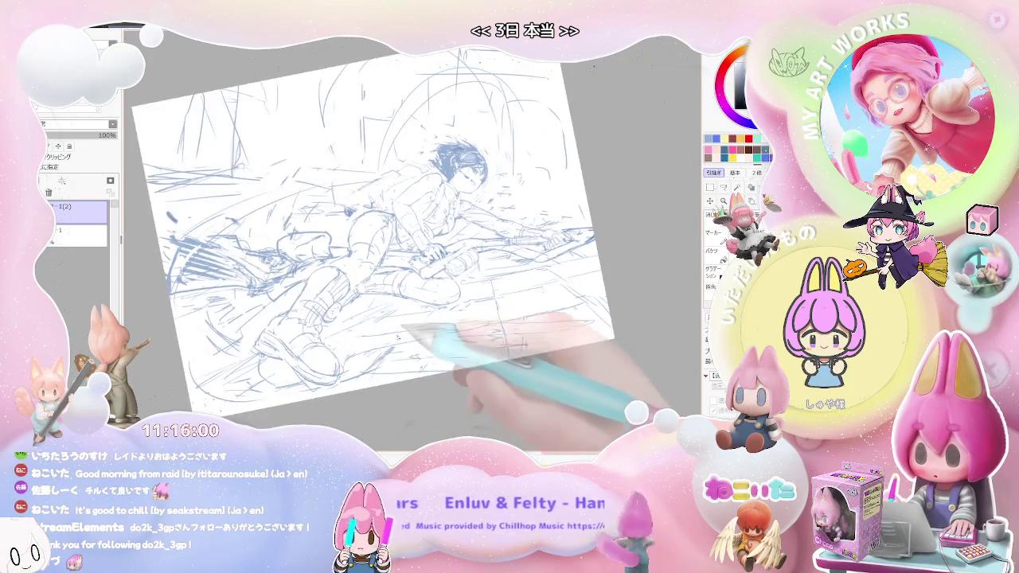
pyautogui.hotkey('ctrl', '+')
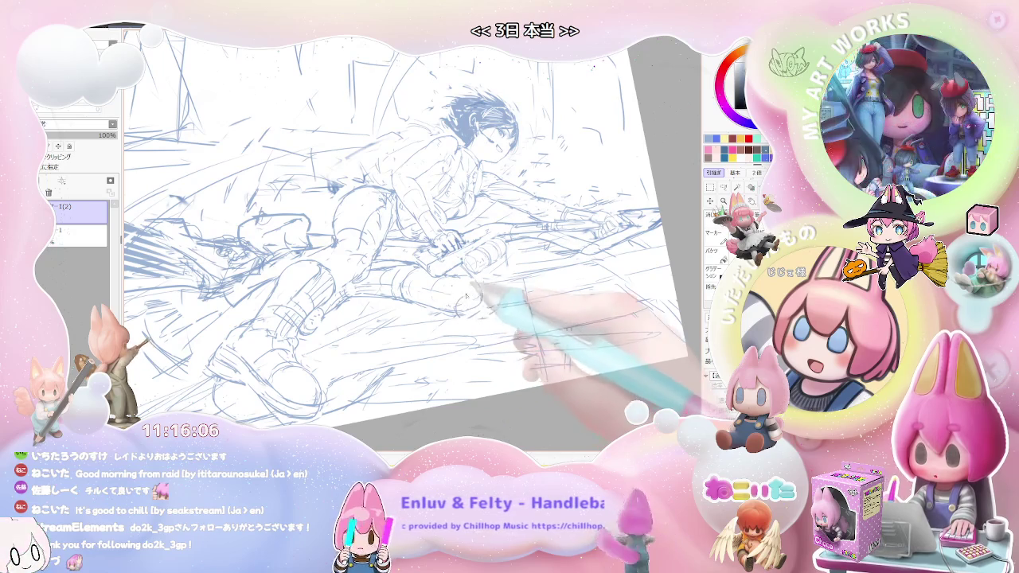
pyautogui.press('h')
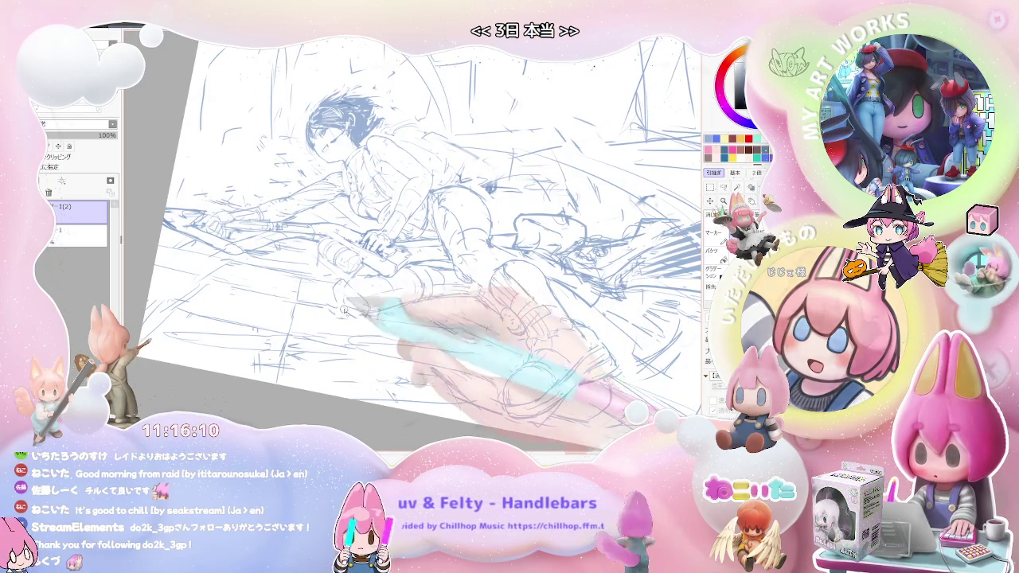
pyautogui.moveTo(359, 297); pyautogui.dragTo(379, 223)
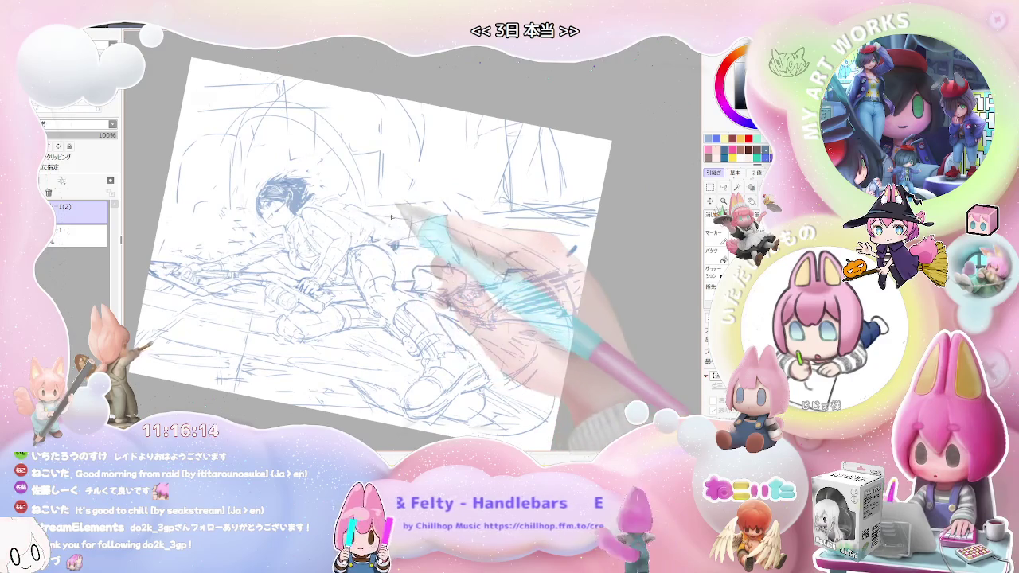
pyautogui.press('Home')
pyautogui.scroll(2, 391, 216)
pyautogui.scroll(1, 391, 216)
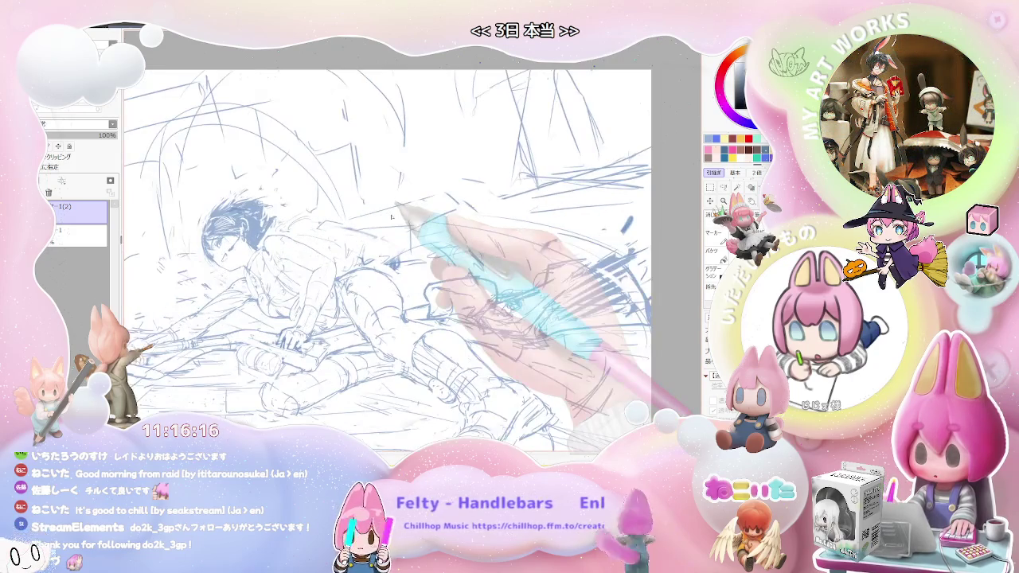
pyautogui.scroll(-1, 391, 216)
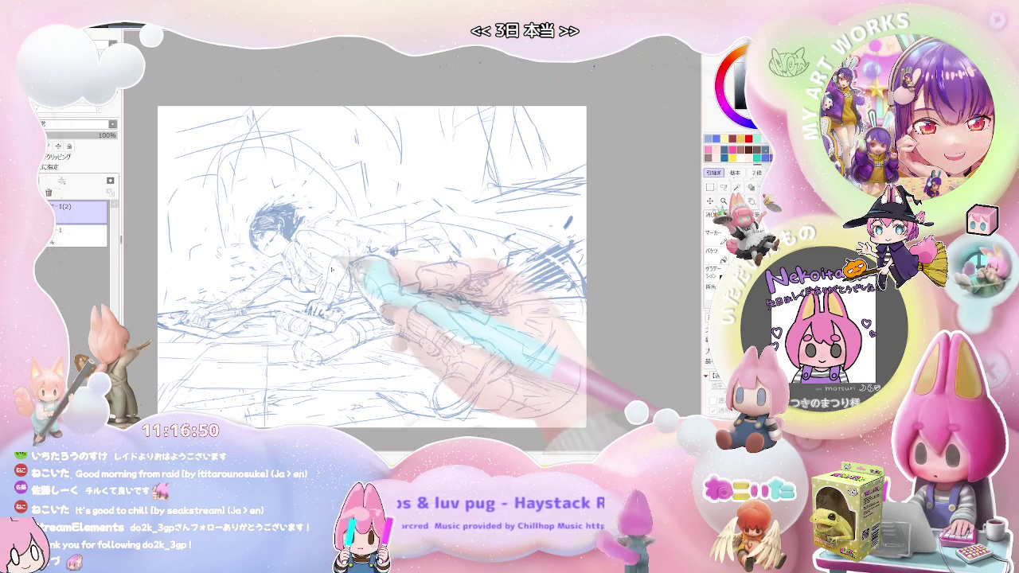
# - Rotate the canvas so the head sits upper right and add an 'o' to the backpack lettering
pyautogui.scroll(2, 323, 216)
pyautogui.scroll(1, 322, 217)
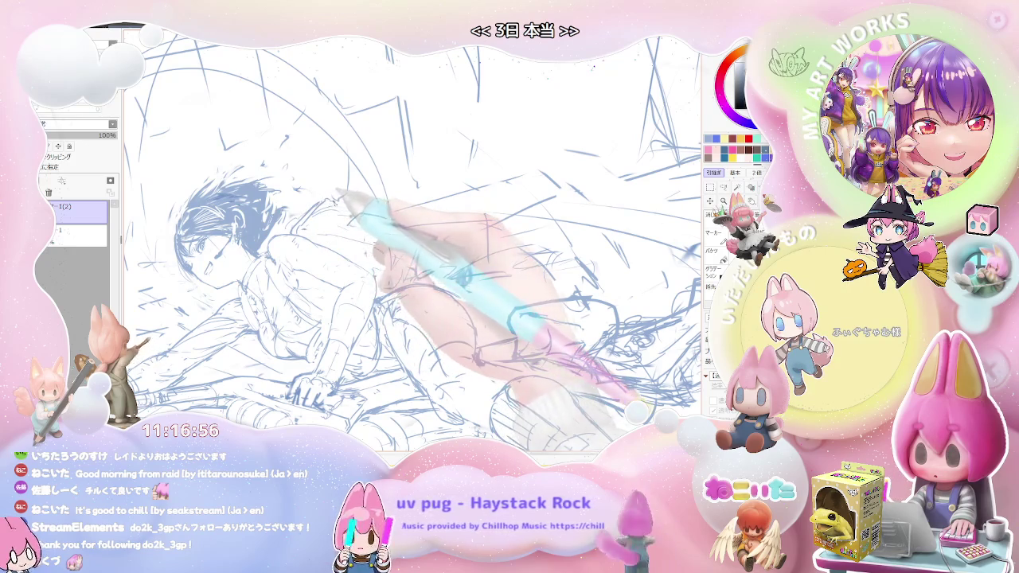
pyautogui.moveTo(341, 195); pyautogui.dragTo(454, 175)
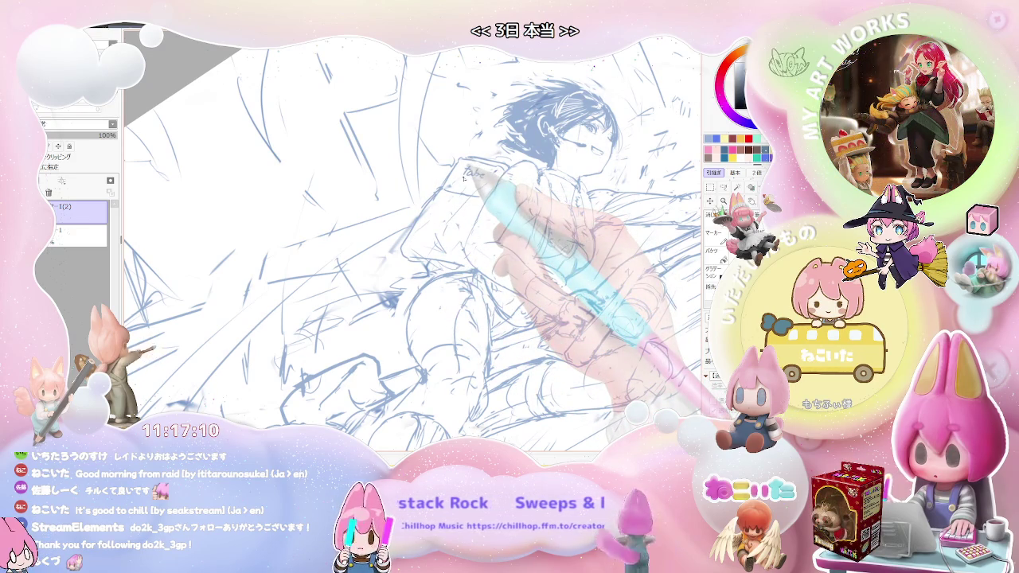
pyautogui.scroll(2, 464, 178)
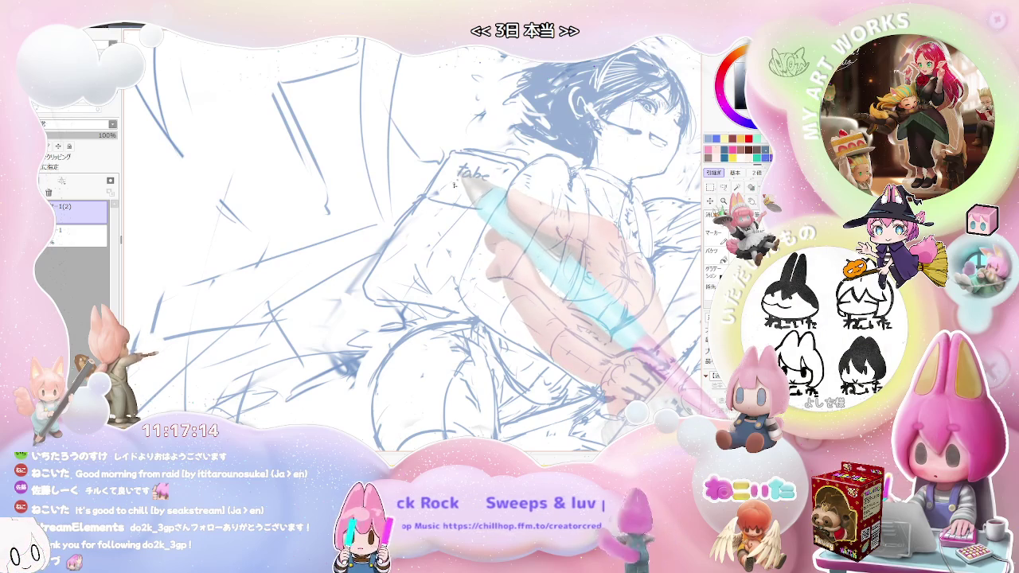
pyautogui.moveTo(460, 183); pyautogui.dragTo(470, 186)
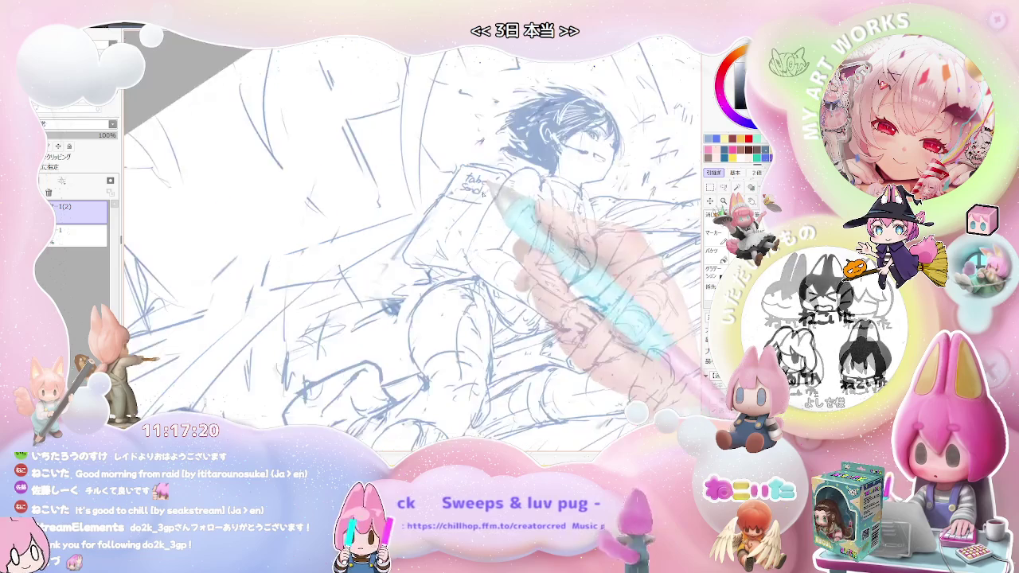
# - Straighten and zoom in on the backpack, start the second word under 'Uber', then zoom out
pyautogui.press('-')
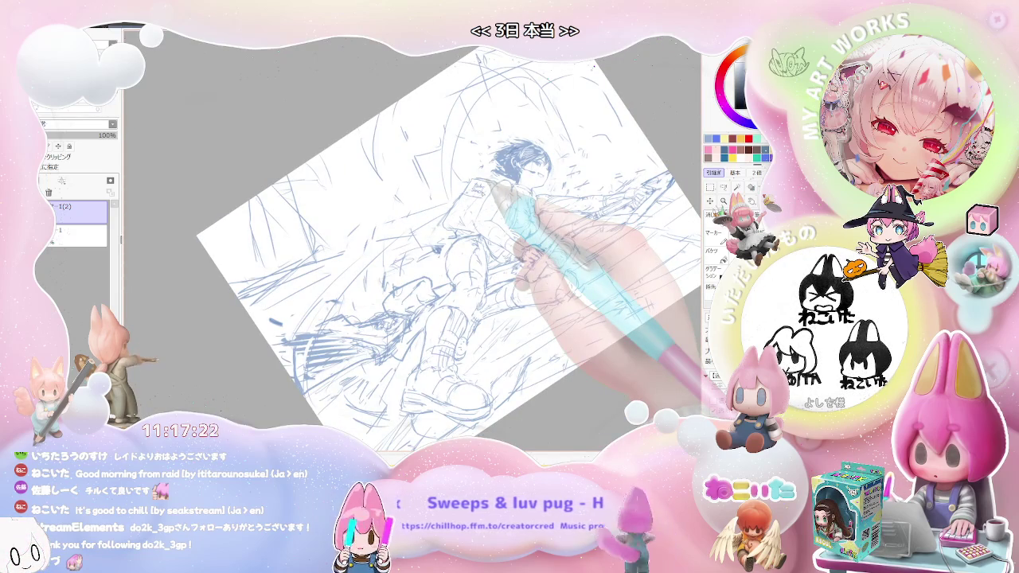
pyautogui.press('Home')
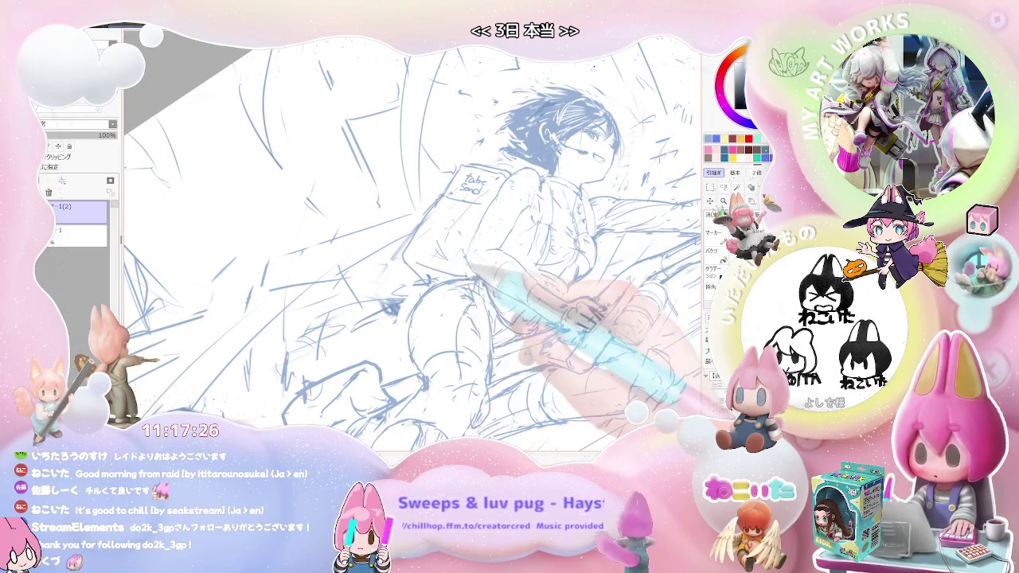
pyautogui.press('-')
pyautogui.press('Home')
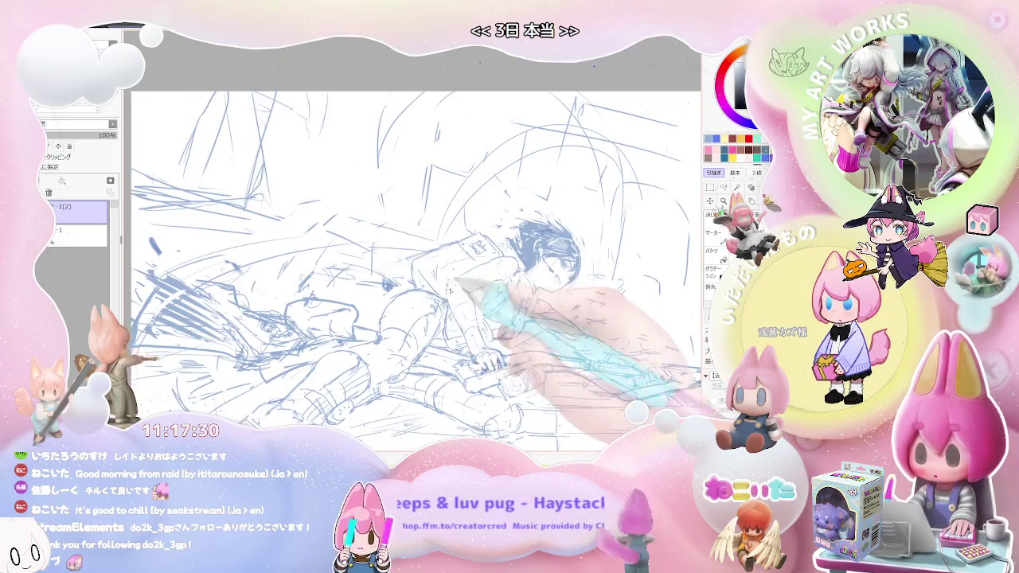
pyautogui.press('Delete')
pyautogui.press('Home')
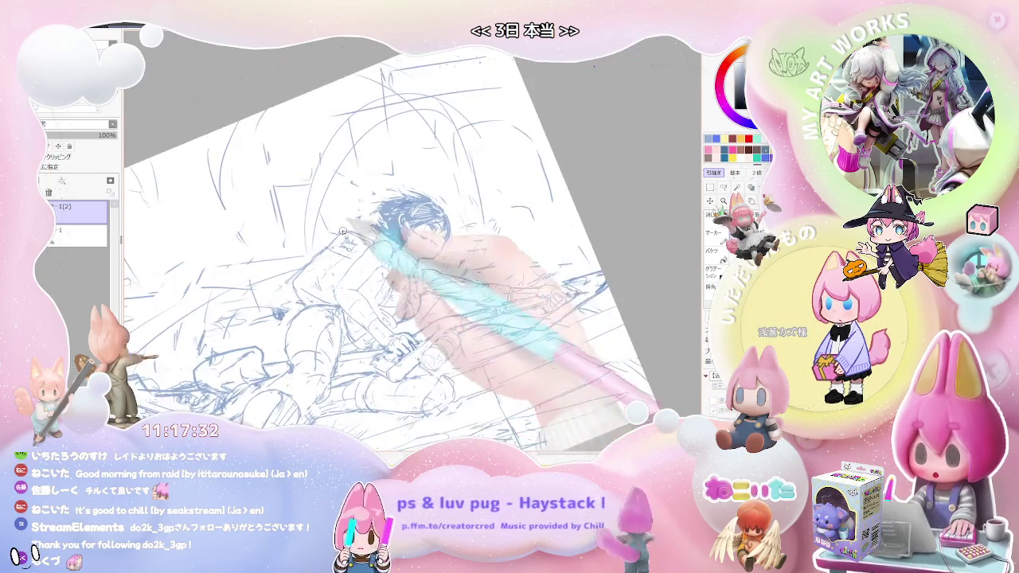
pyautogui.press('+')
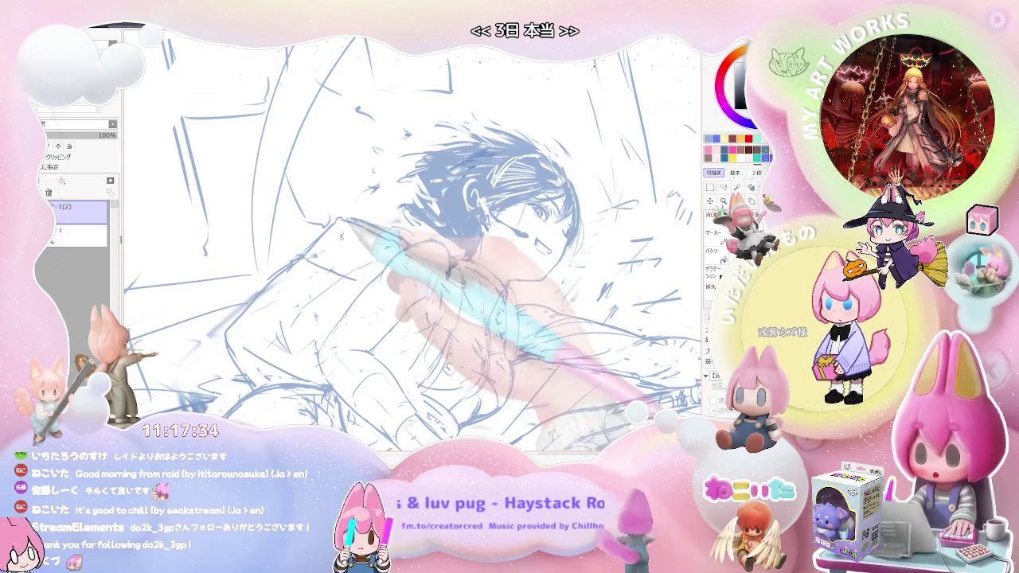
pyautogui.moveTo(356, 255); pyautogui.dragTo(344, 239)
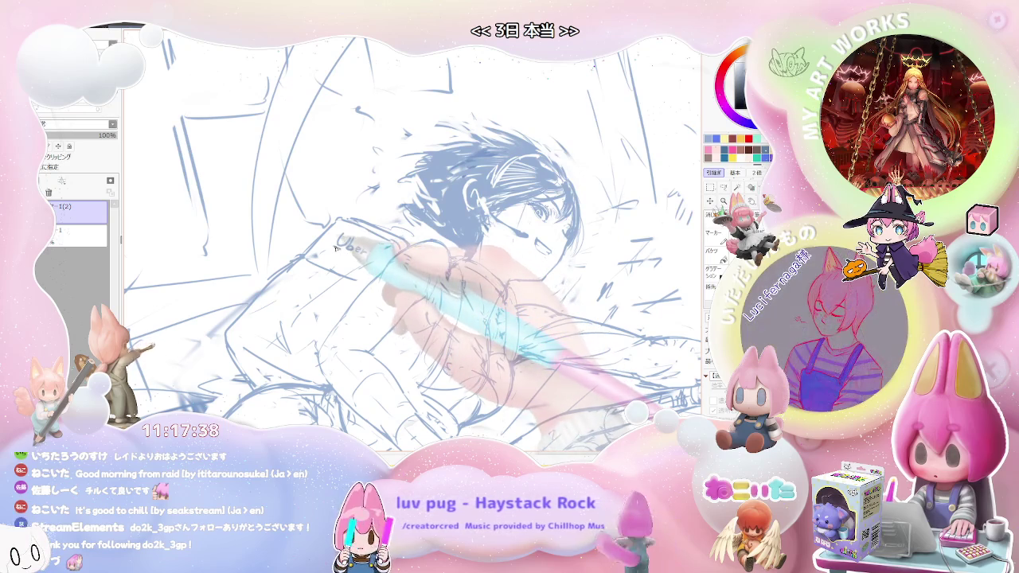
pyautogui.moveTo(341, 247); pyautogui.dragTo(333, 257)
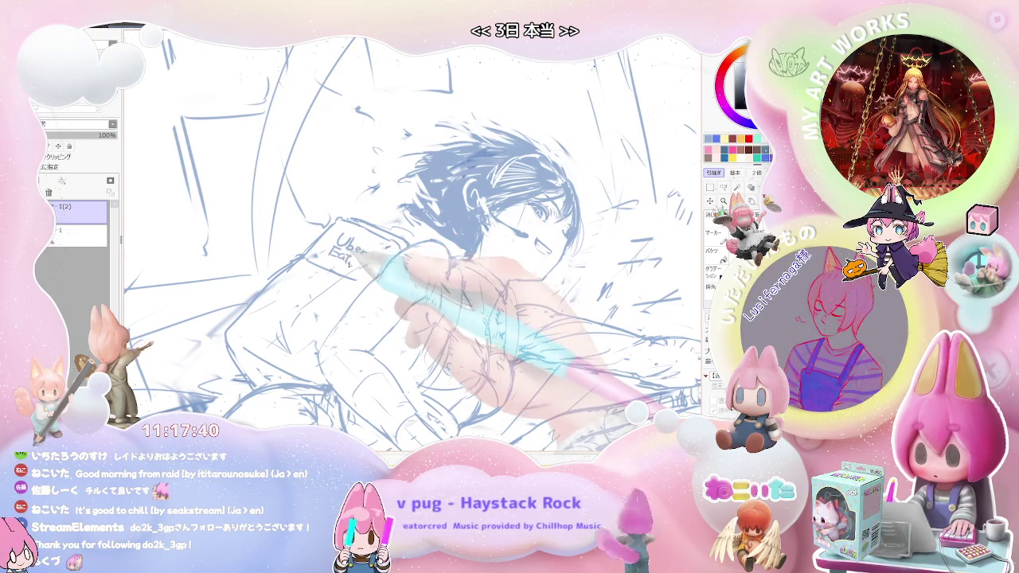
pyautogui.press('-')
pyautogui.press('-')
pyautogui.press('-')
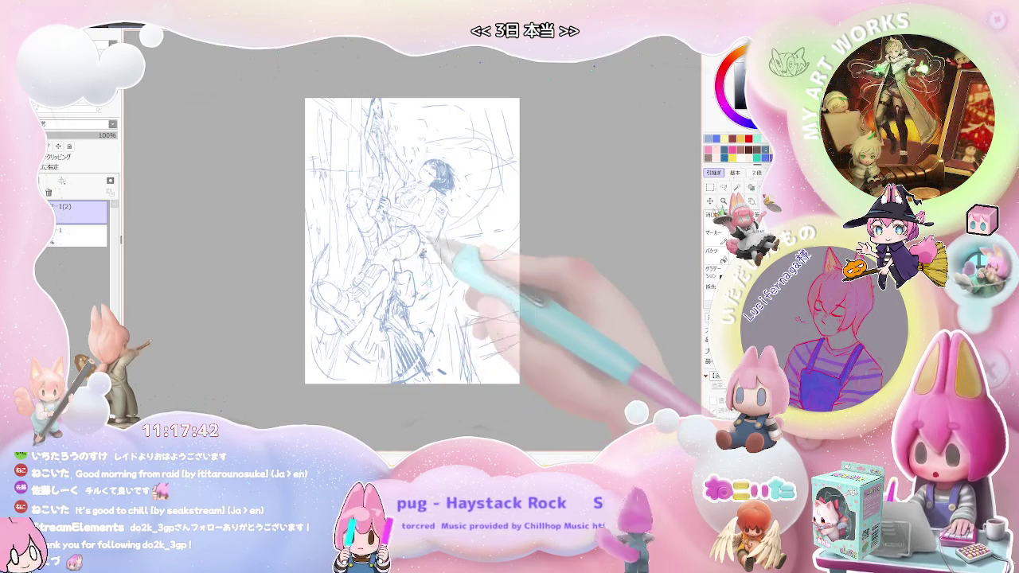
# - Zoom in on the upper body, snap the rotation upright, then tilt to a comfortable drawing angle
pyautogui.press('+')
pyautogui.press('+')
pyautogui.press('+')
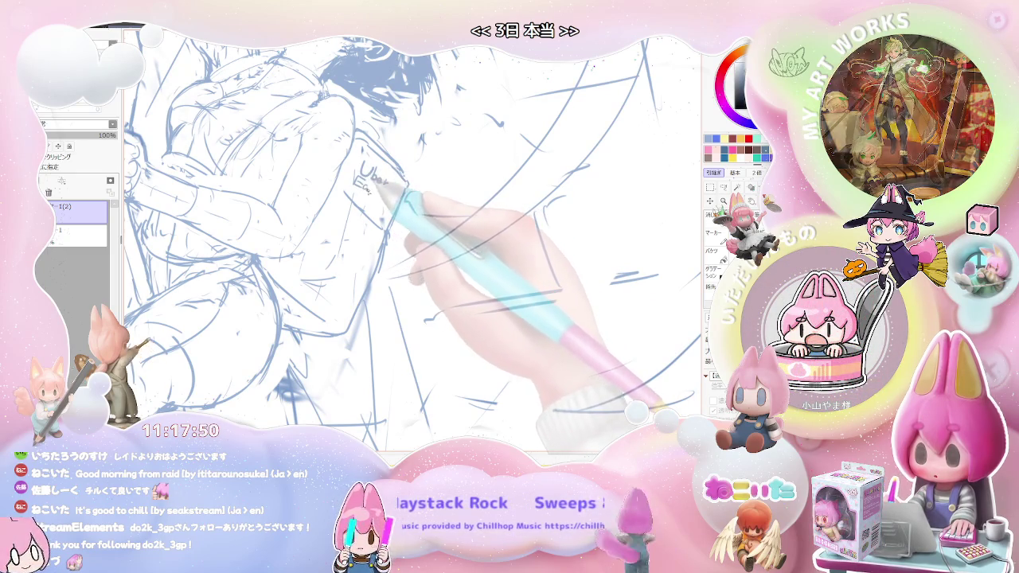
pyautogui.press('Home')
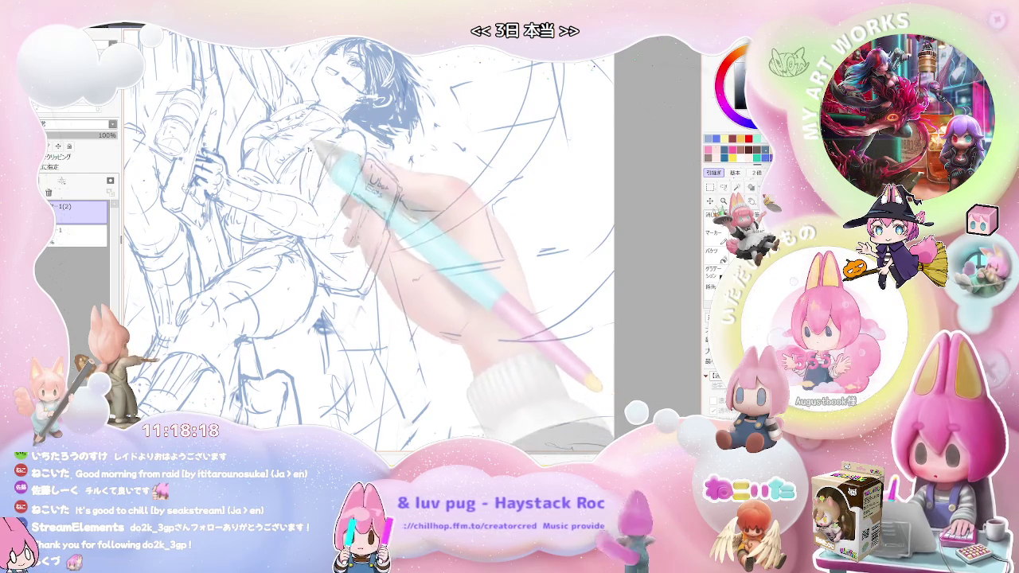
pyautogui.press('Delete')
pyautogui.press('Delete')
pyautogui.press('Delete')
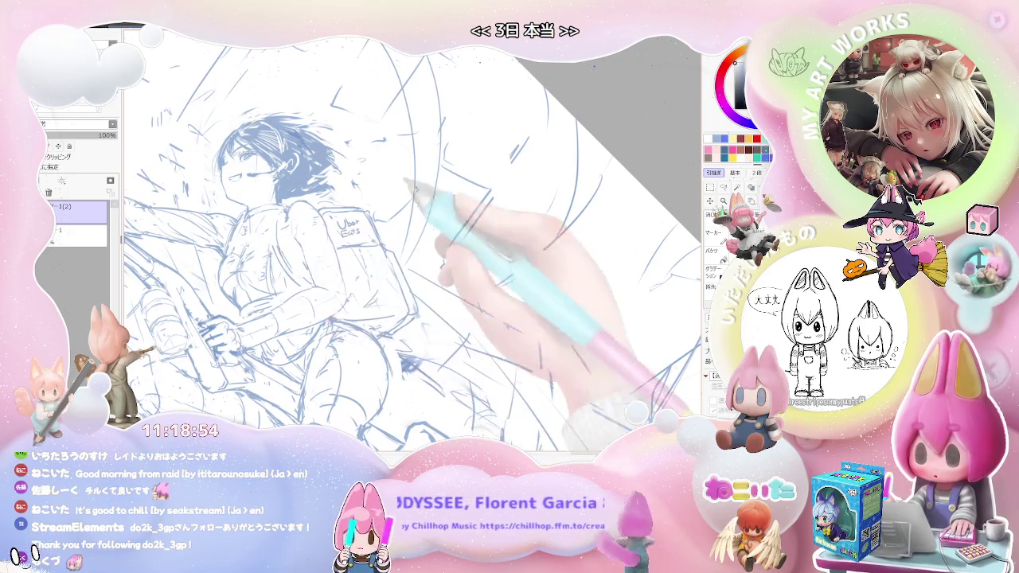
pyautogui.moveTo(231, 248); pyautogui.dragTo(267, 239)
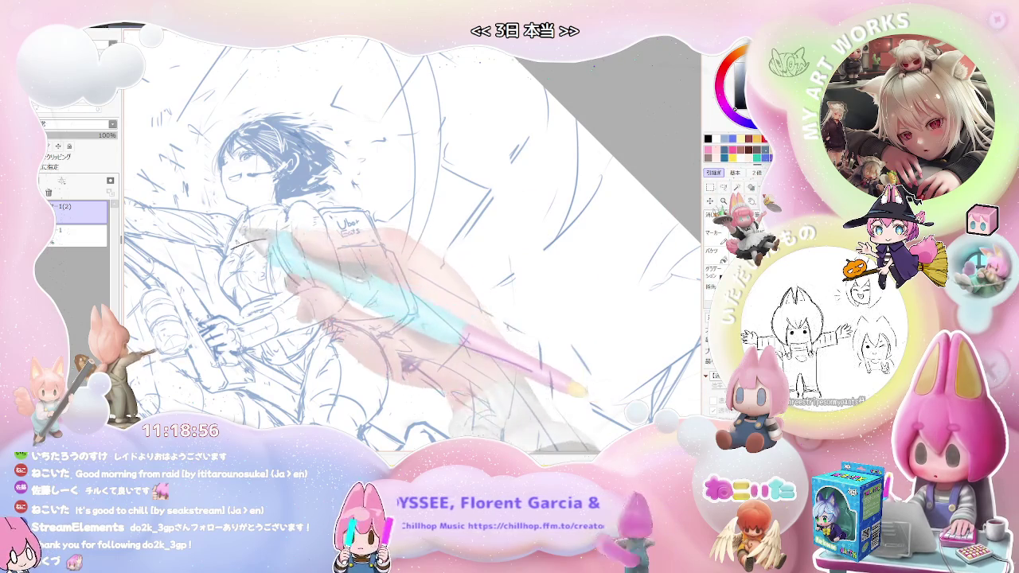
pyautogui.hotkey('ctrl', 'z')
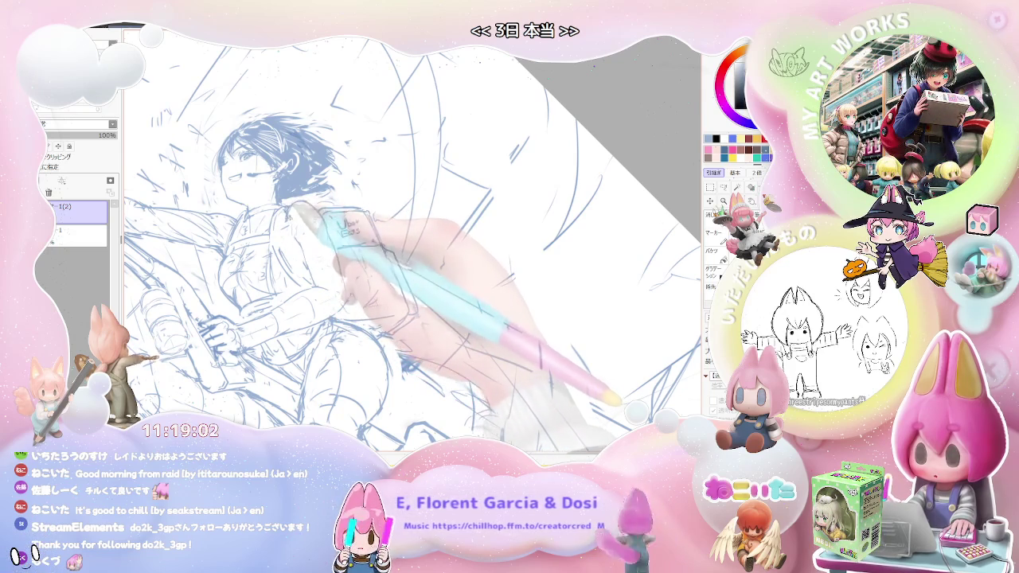
pyautogui.press('End')
pyautogui.press('End')
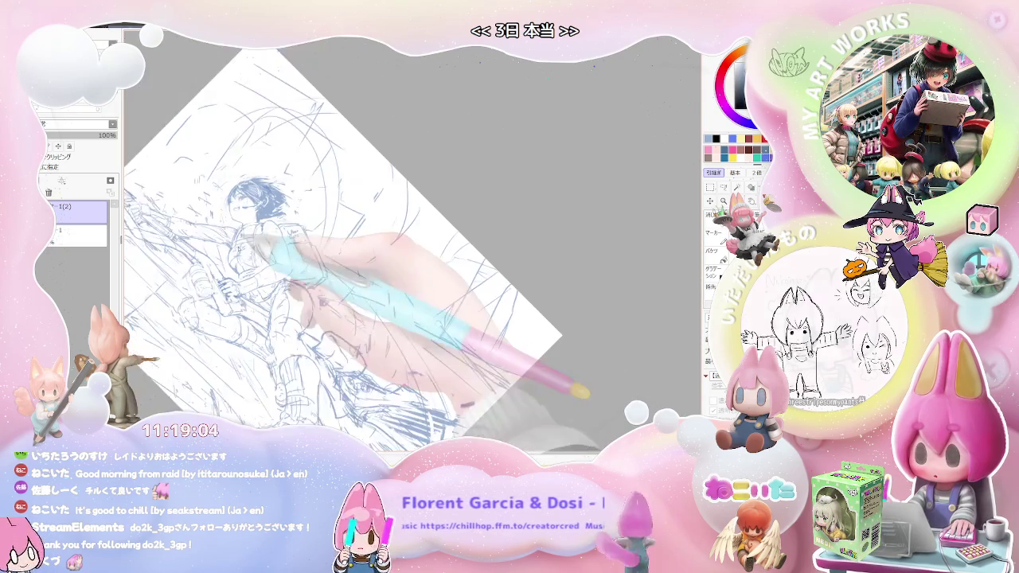
pyautogui.hotkey('ctrl', '-')
pyautogui.press('Home')
pyautogui.hotkey('ctrl', '+')
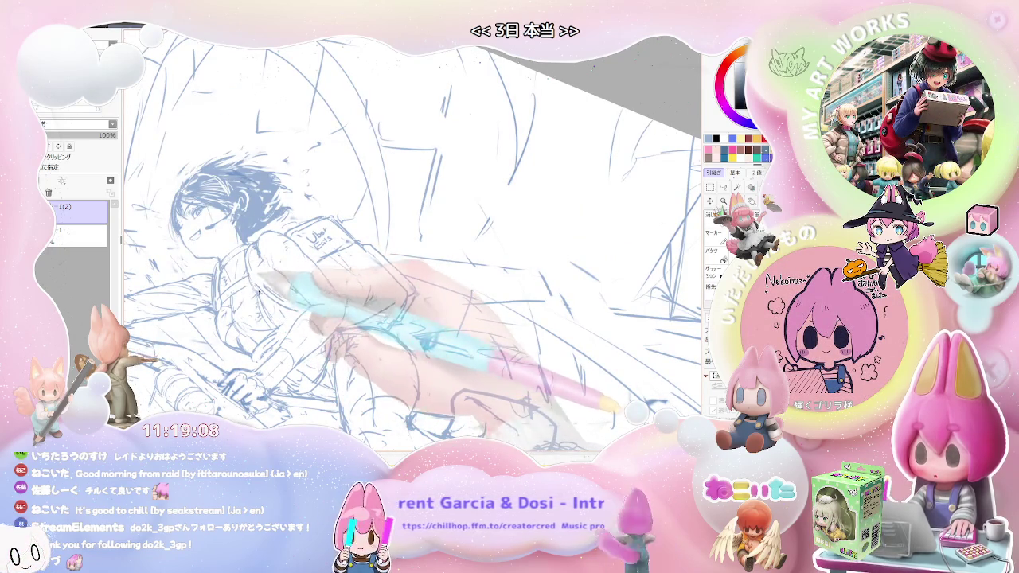
pyautogui.press('h')
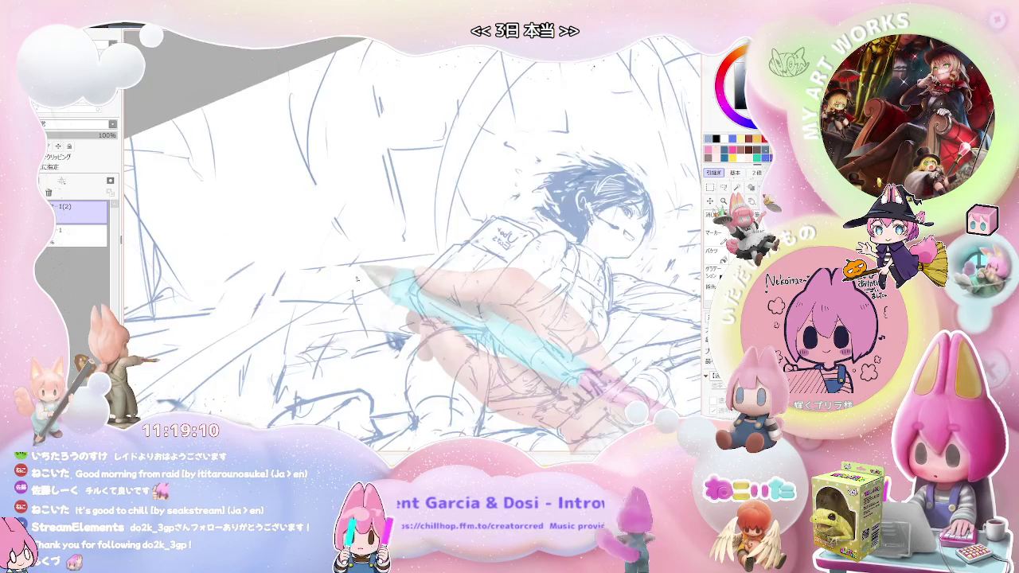
pyautogui.moveTo(589, 310)
pyautogui.mouseDown()
pyautogui.moveTo(446, 275)
pyautogui.moveTo(488, 283)
pyautogui.mouseUp()
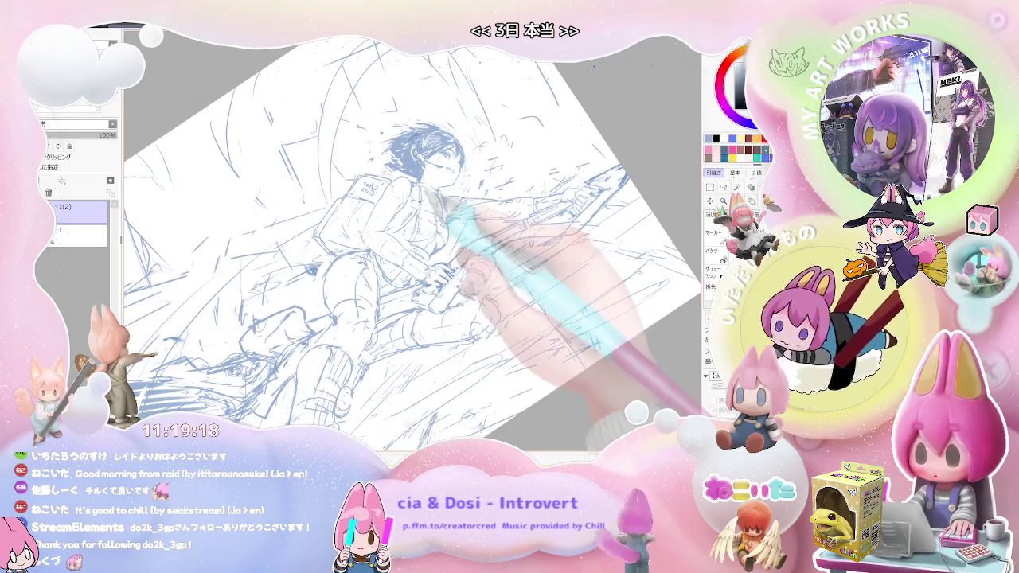
pyautogui.moveTo(430, 231)
pyautogui.mouseDown()
pyautogui.moveTo(404, 222)
pyautogui.moveTo(534, 390)
pyautogui.mouseUp()
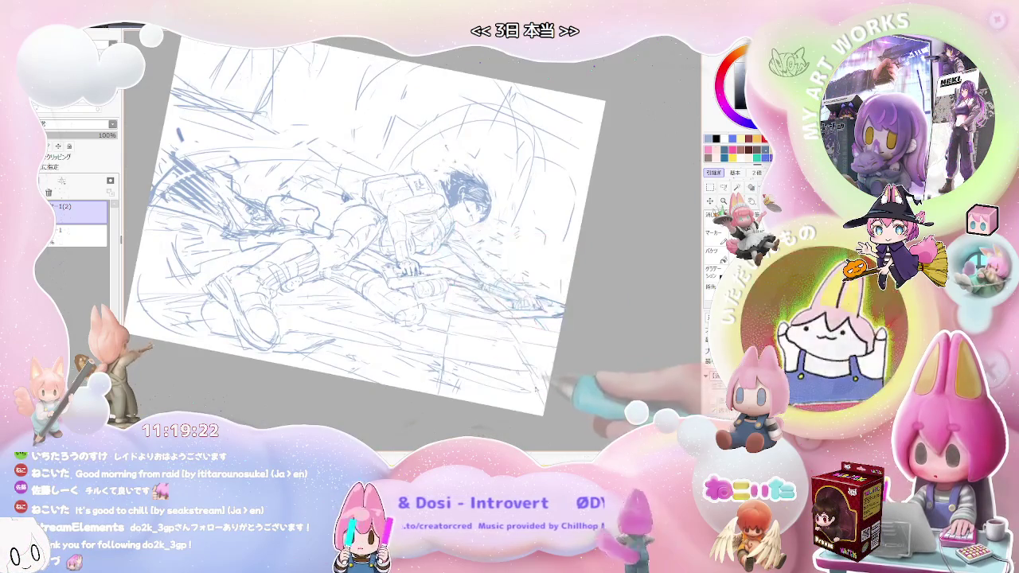
pyautogui.moveTo(534, 391); pyautogui.dragTo(345, 226)
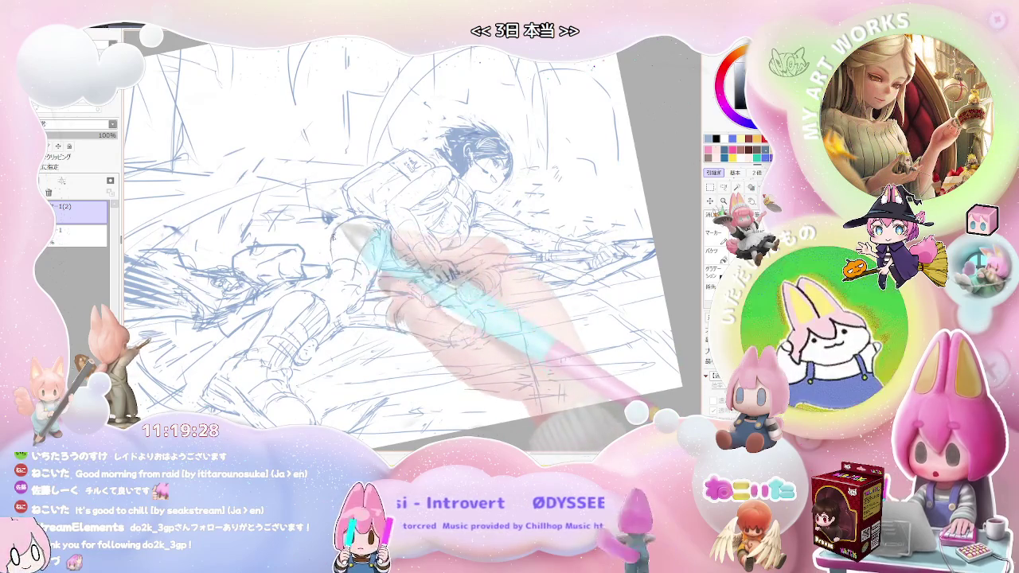
pyautogui.moveTo(344, 224); pyautogui.dragTo(336, 265)
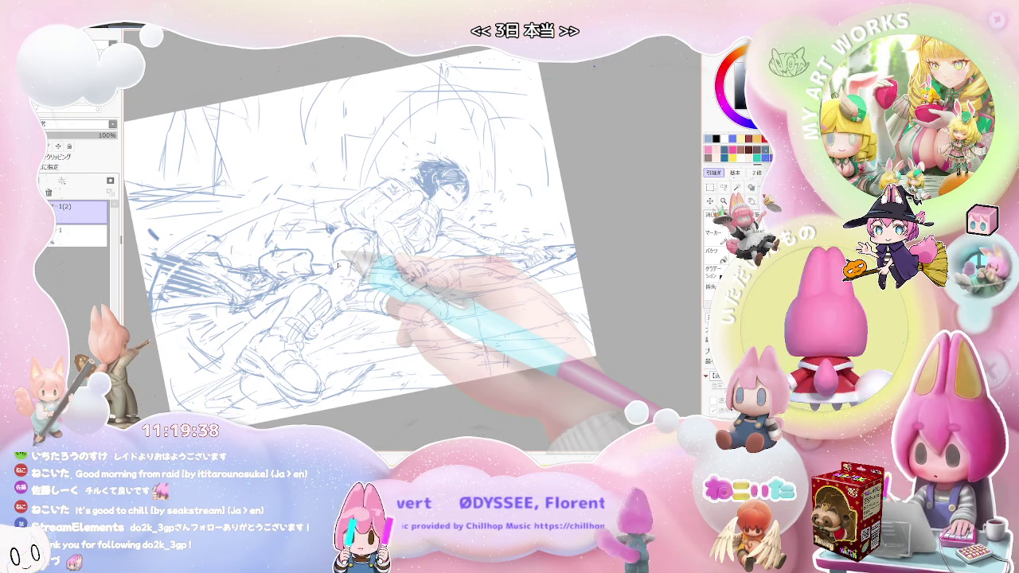
pyautogui.press('Delete')
pyautogui.scroll(3, 334, 266)
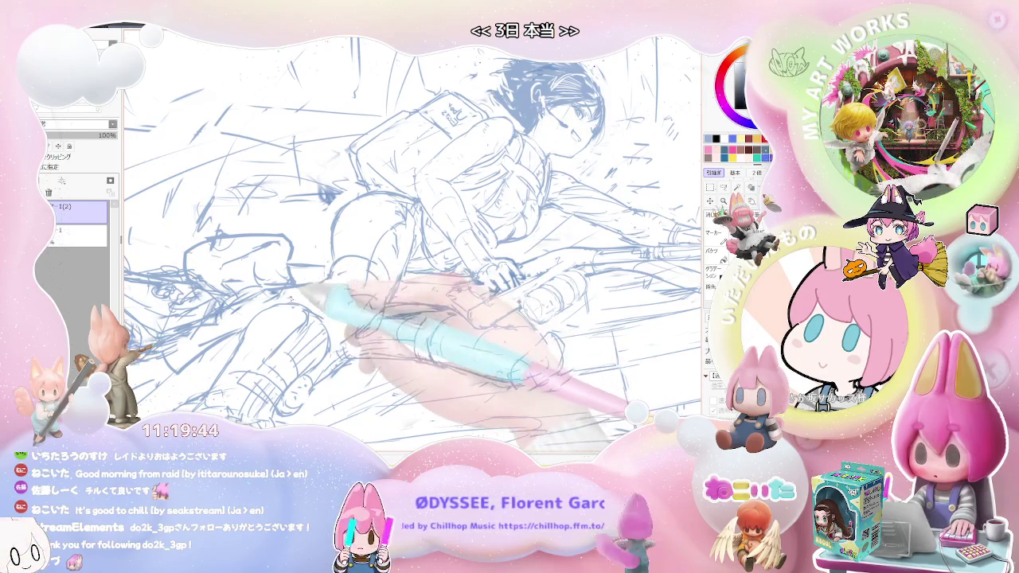
pyautogui.press('End')
pyautogui.press('-')
pyautogui.press('-')
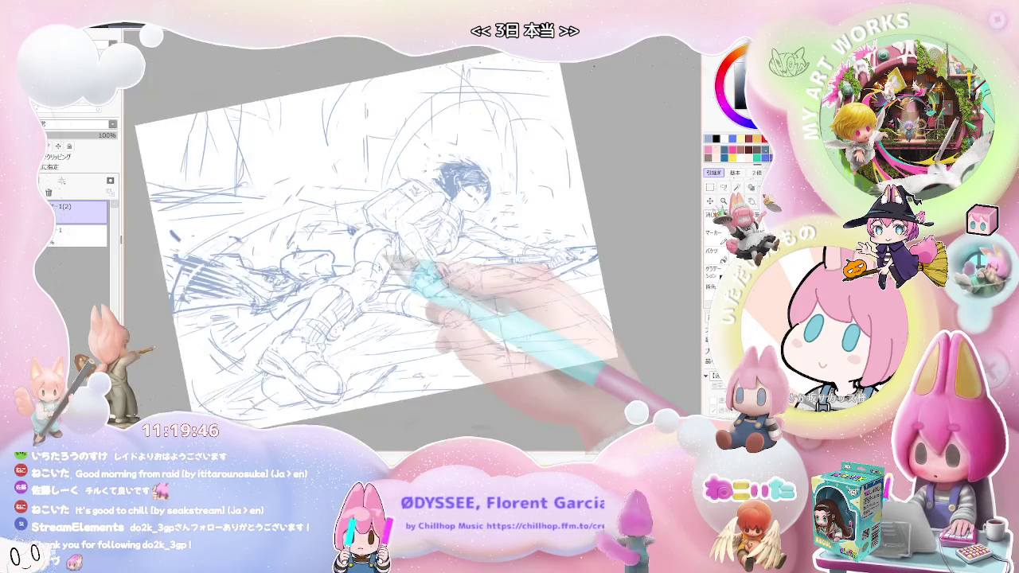
pyautogui.press('Delete')
pyautogui.press('Delete')
pyautogui.press('Delete')
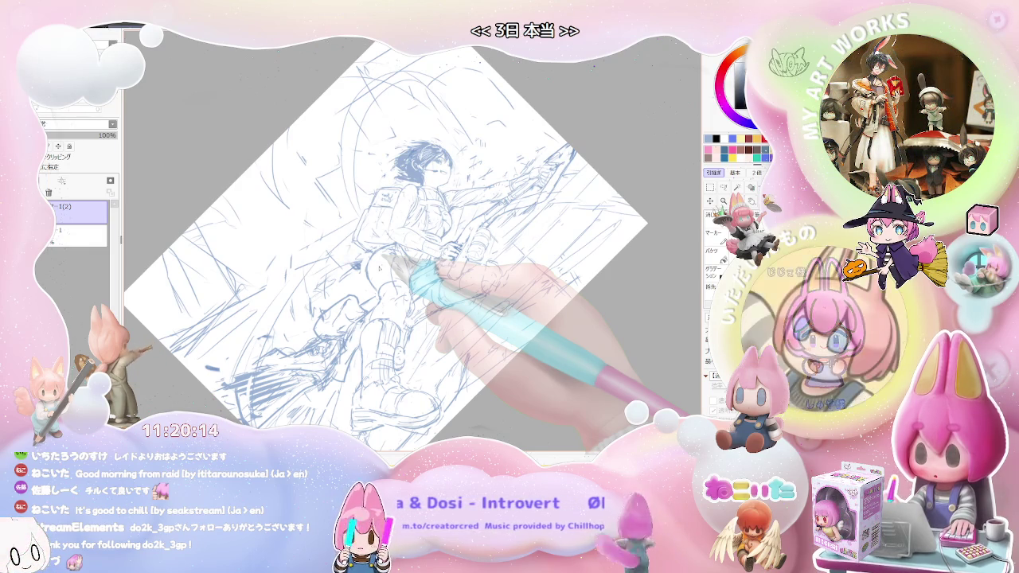
pyautogui.hotkey('ctrl', '-')
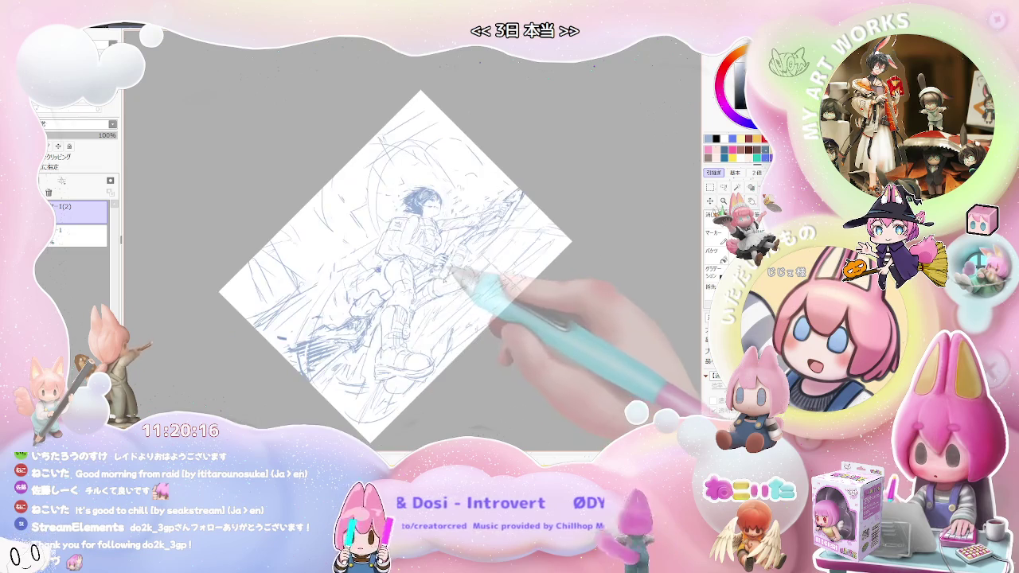
pyautogui.hotkey('ctrl', '+')
pyautogui.hotkey('ctrl', '+')
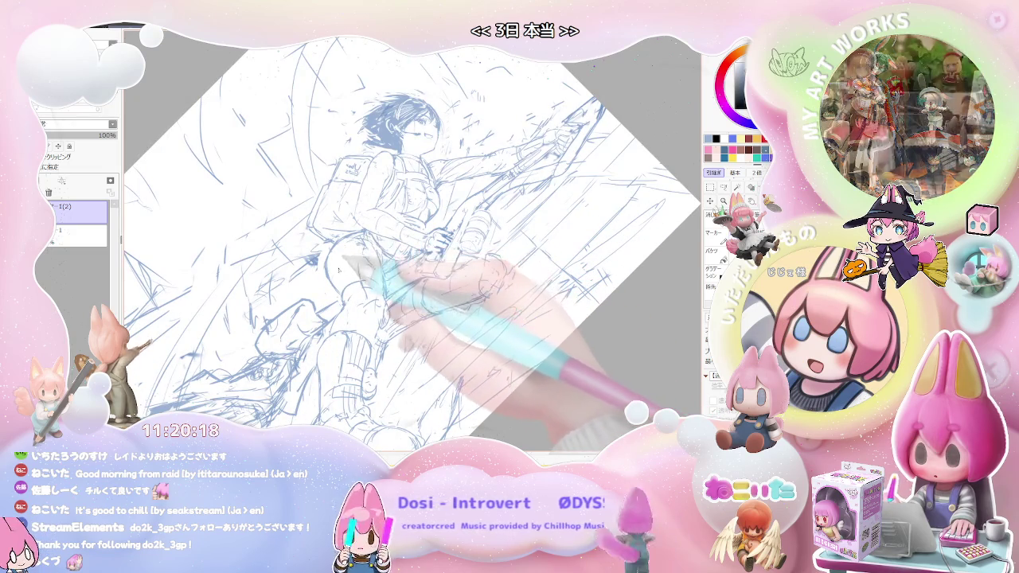
pyautogui.press('End')
pyautogui.press('End')
pyautogui.press('End')
pyautogui.press('Delete')
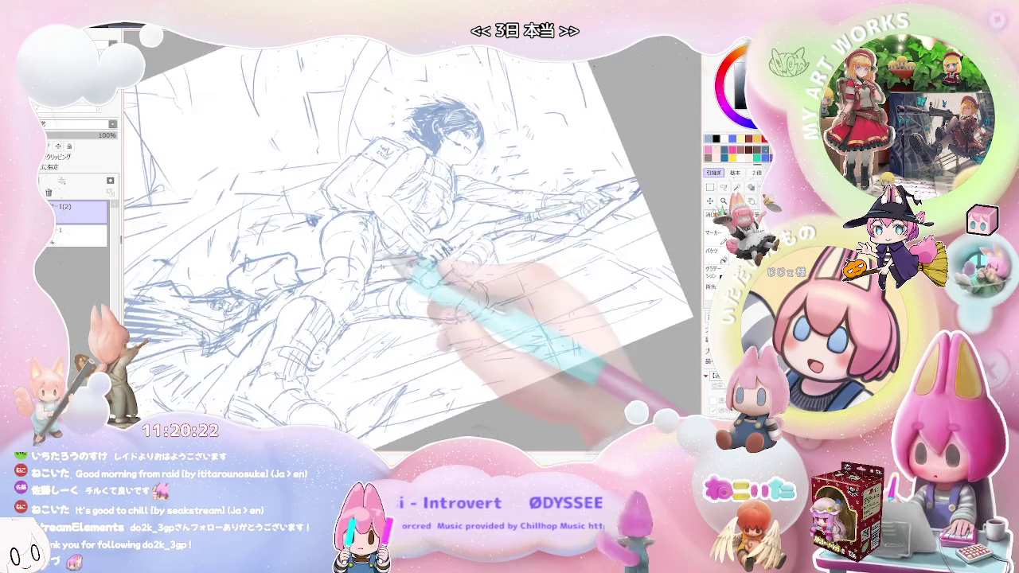
pyautogui.press('Delete')
pyautogui.press('Delete')
pyautogui.press('Delete')
pyautogui.press('Delete')
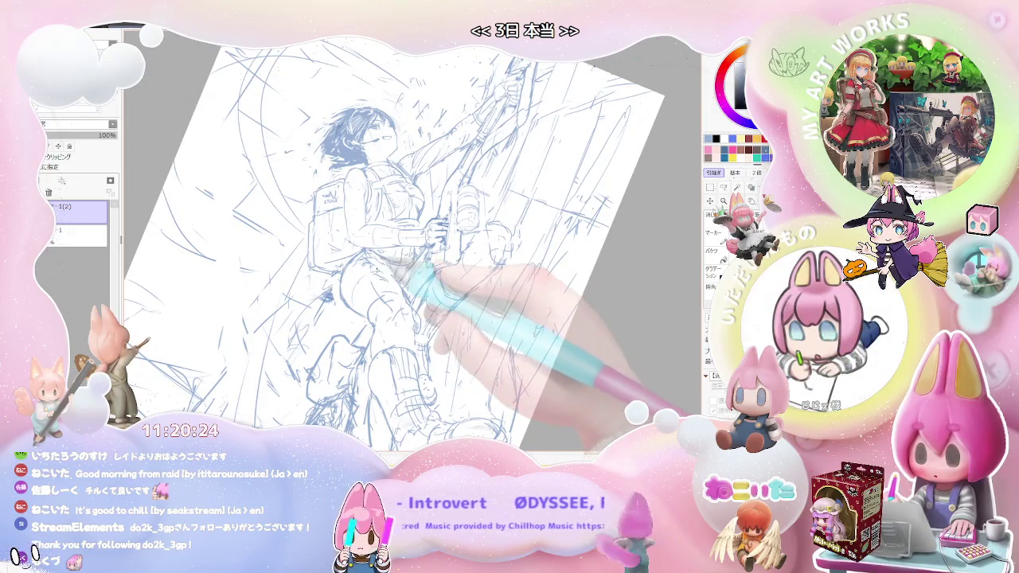
pyautogui.press('Delete')
pyautogui.press('Delete')
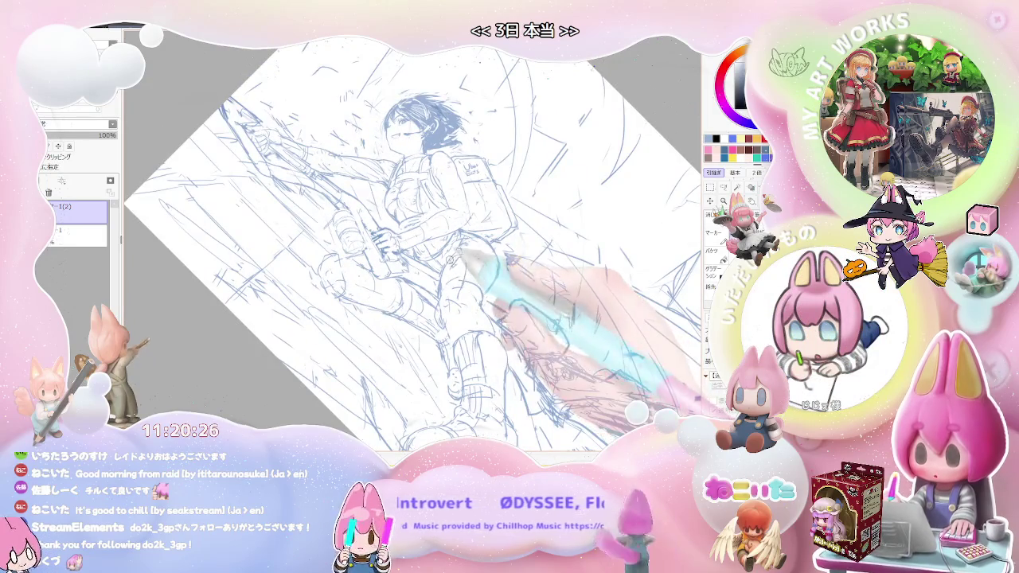
pyautogui.press('pageup')
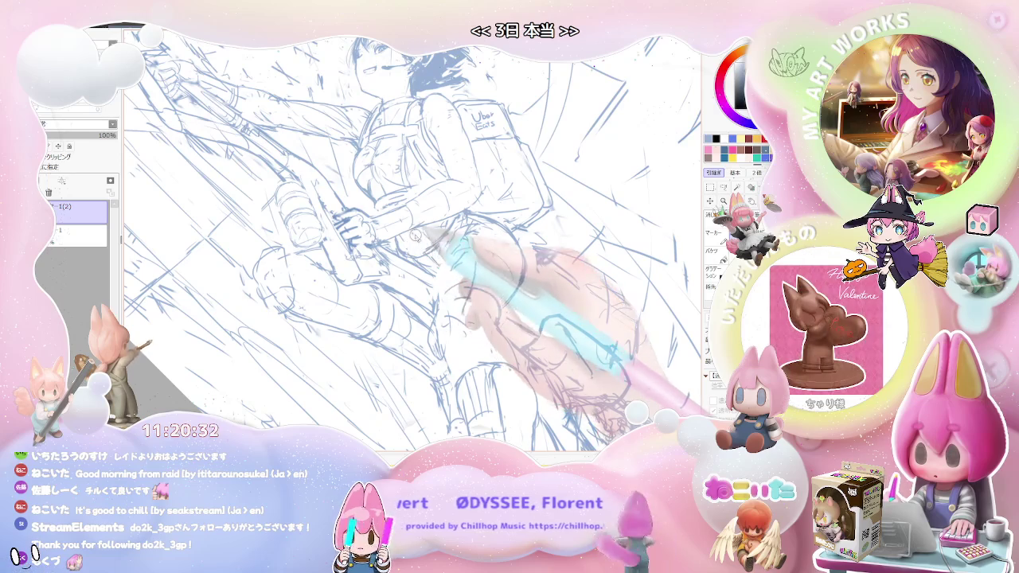
pyautogui.press('Delete')
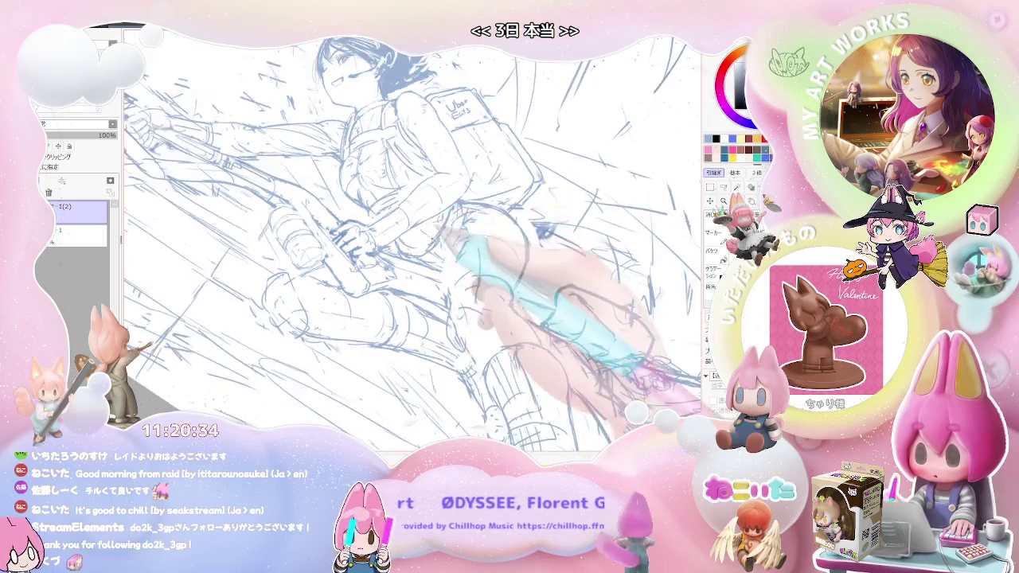
pyautogui.press('Delete')
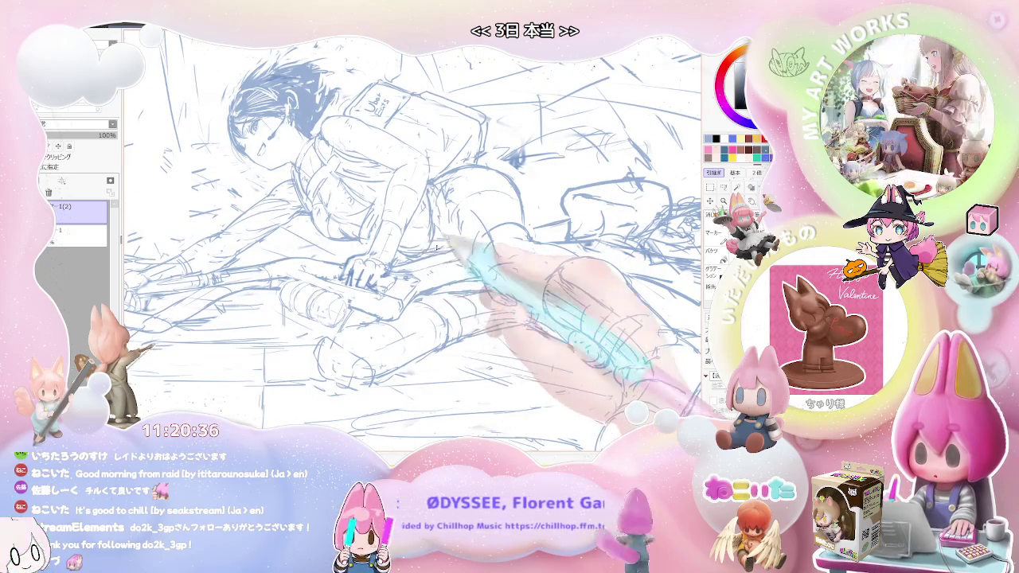
pyautogui.press('Delete')
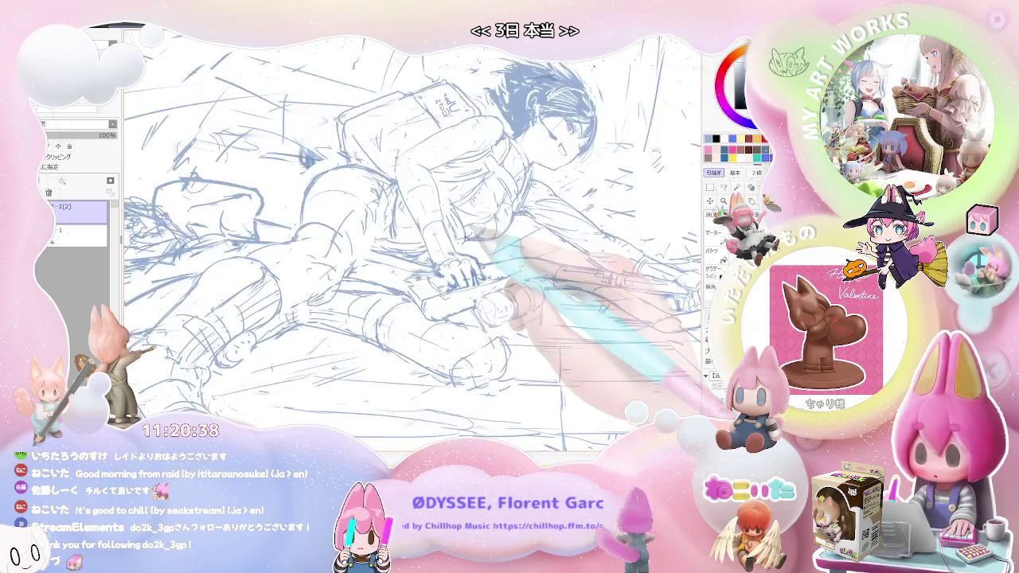
pyautogui.press('Insert')
pyautogui.press('Delete')
pyautogui.press('Delete')
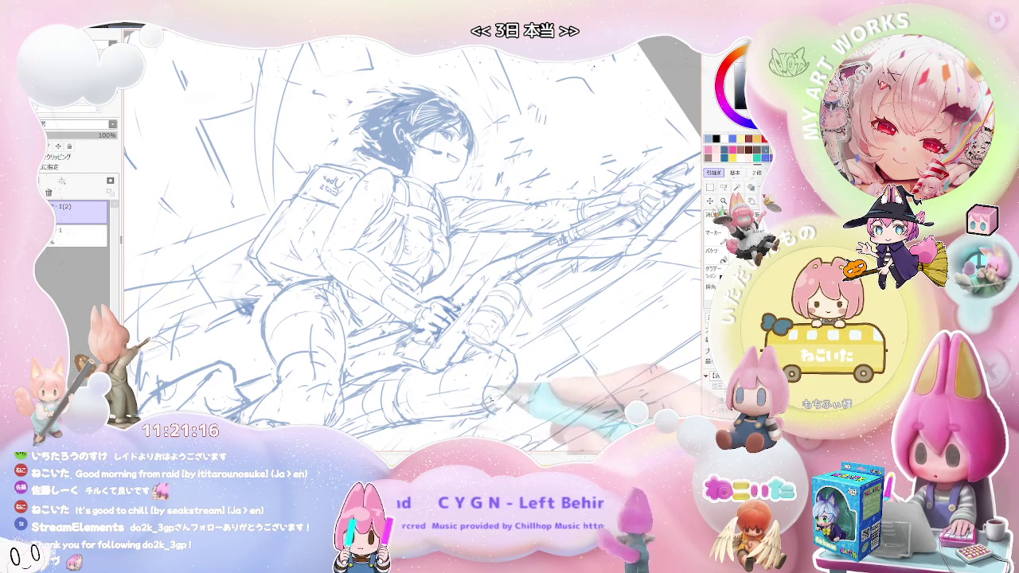
# - Turn the view sideways and mirrored, zoom in on the face and torso, then zoom out
pyautogui.press('Delete')
pyautogui.press('Delete')
pyautogui.press('Delete')
pyautogui.press('Delete')
pyautogui.press('Delete')
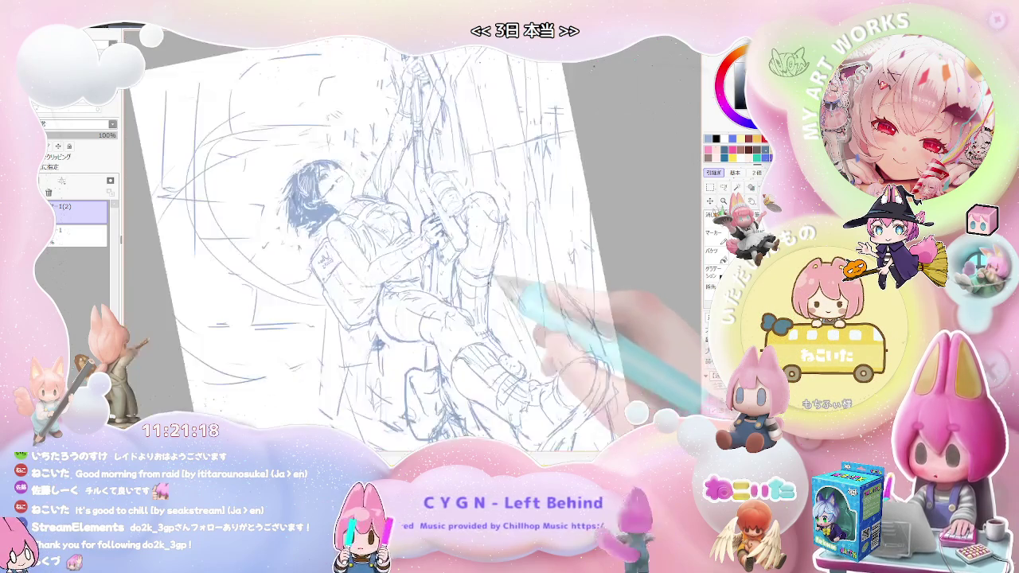
pyautogui.press('Delete')
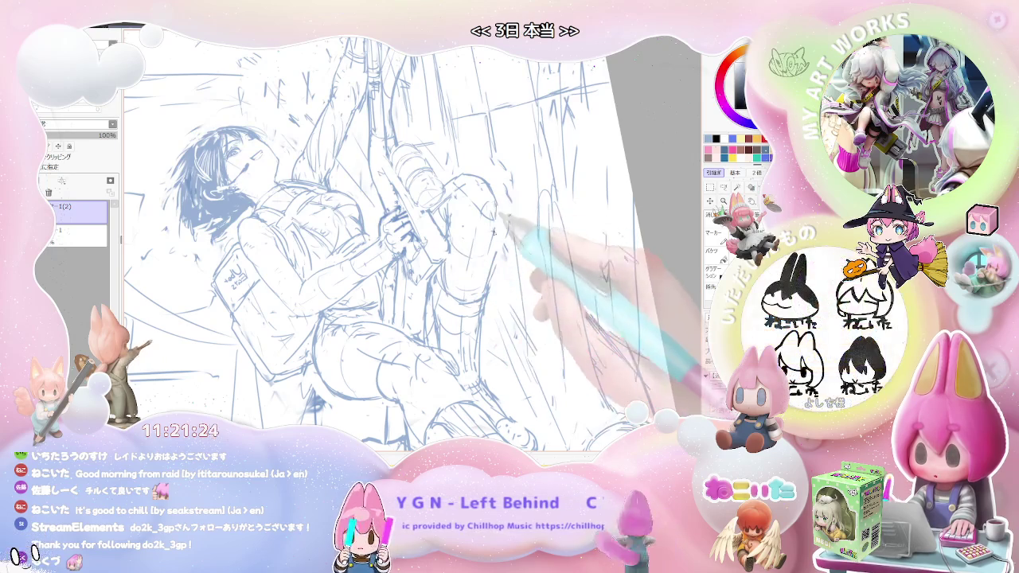
pyautogui.press('Home')
pyautogui.press('End')
pyautogui.press('End')
pyautogui.press('End')
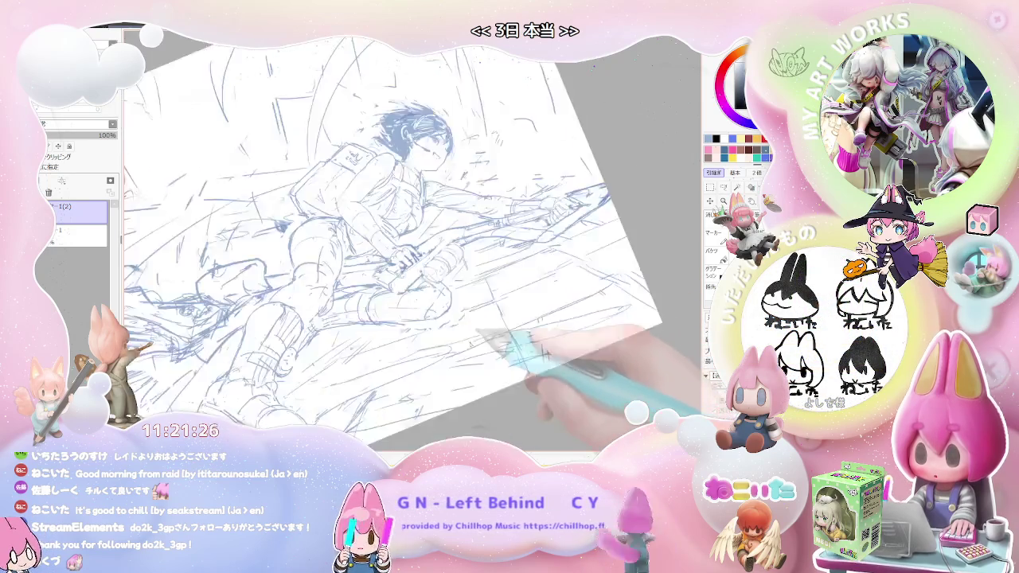
pyautogui.press('Insert')
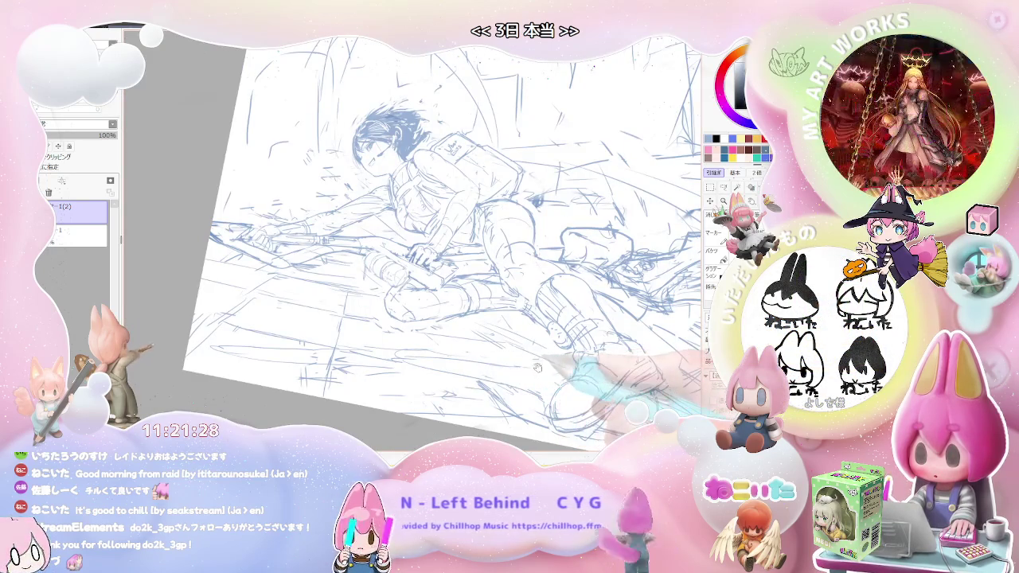
pyautogui.hotkey('ctrl', '+')
pyautogui.hotkey('ctrl', '+')
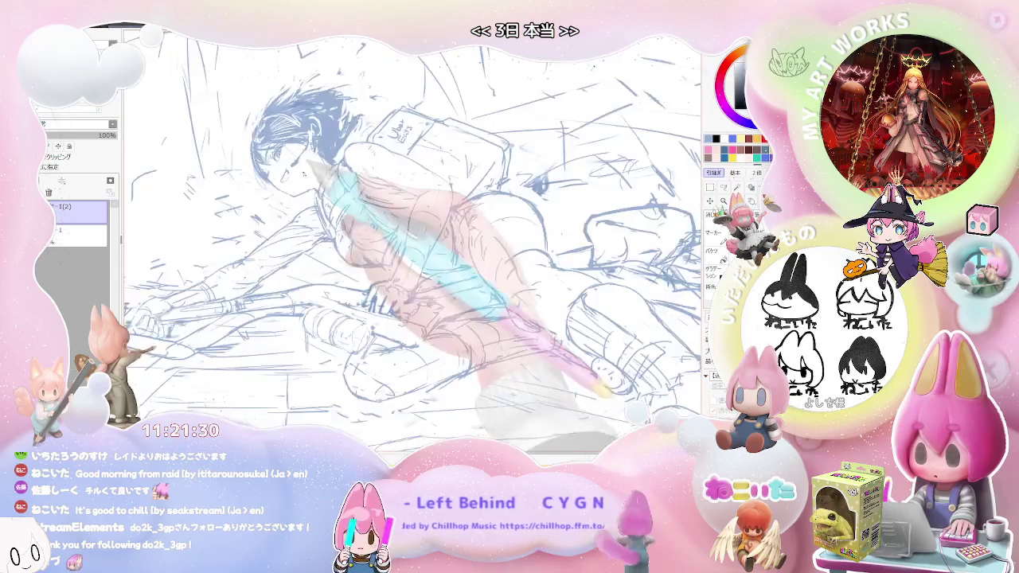
pyautogui.hotkey('ctrl', '+')
pyautogui.hotkey('ctrl', '+')
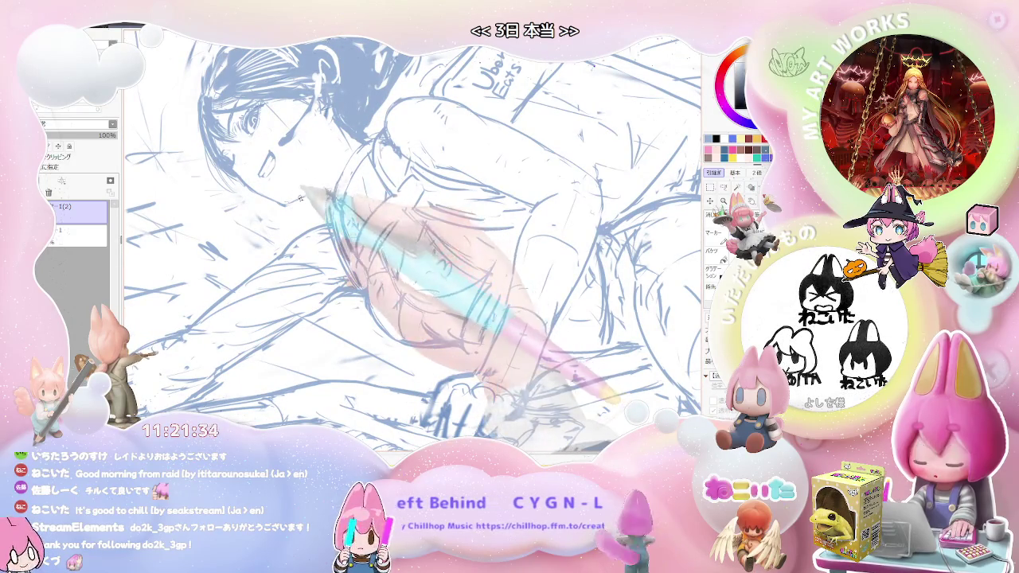
pyautogui.hotkey('ctrl', '-')
pyautogui.hotkey('ctrl', '-')
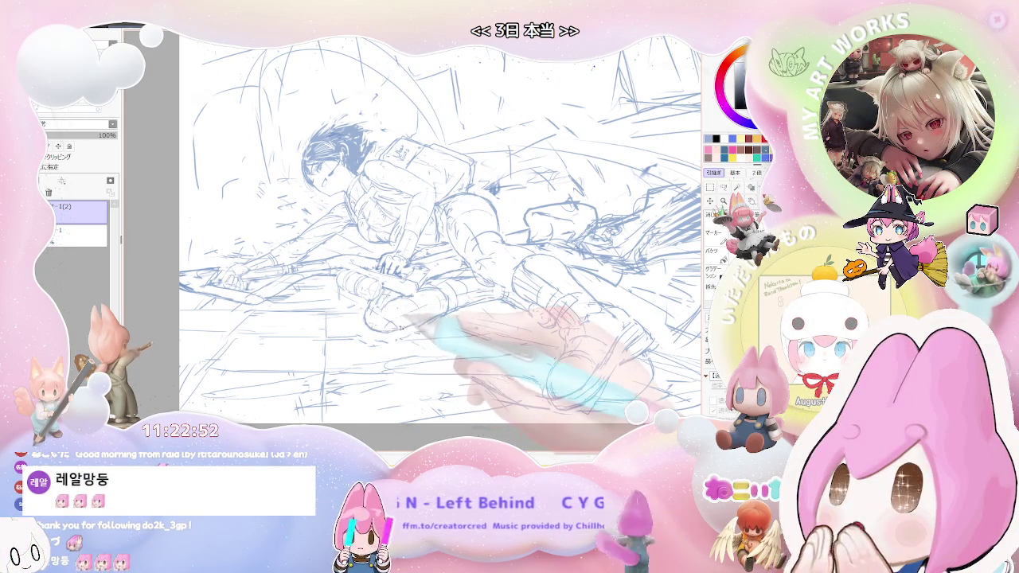
# - Rotate the view so the girl lies horizontal, zoom out, and pan to centre the figure
pyautogui.press('End')
pyautogui.press('End')
pyautogui.press('End')
pyautogui.press('End')
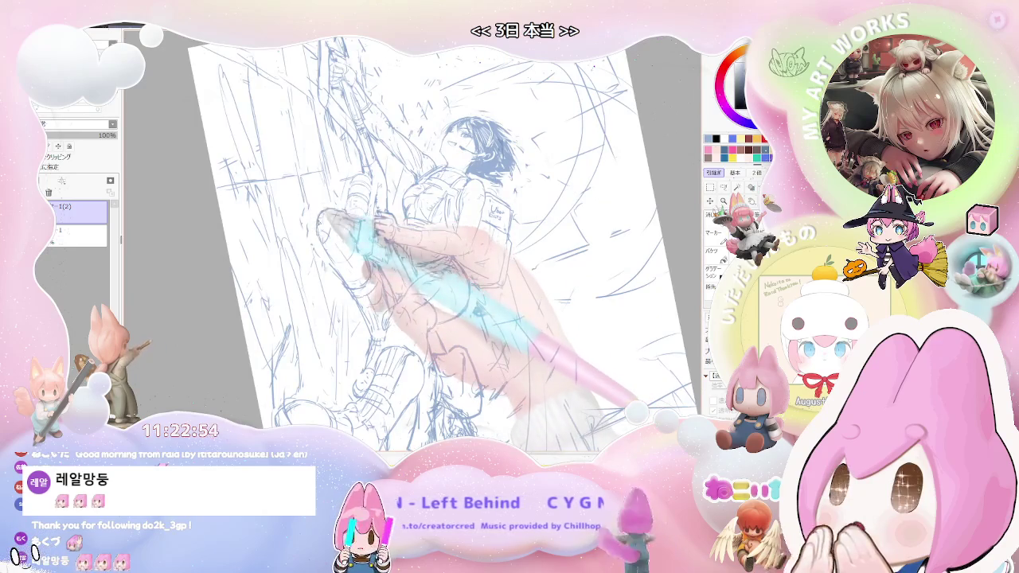
pyautogui.press('Home')
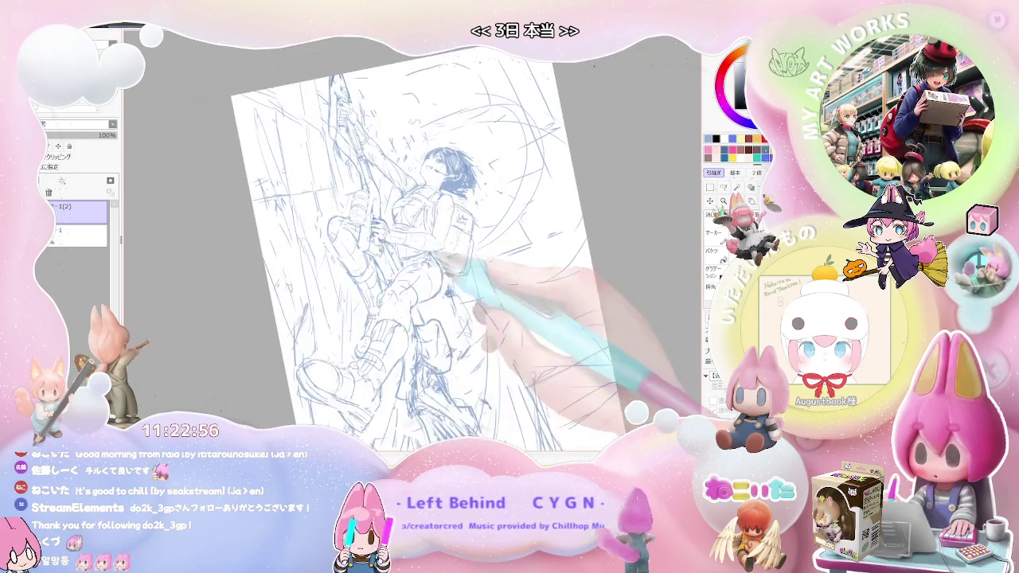
pyautogui.press('End')
pyautogui.press('End')
pyautogui.hotkey('ctrl', '+')
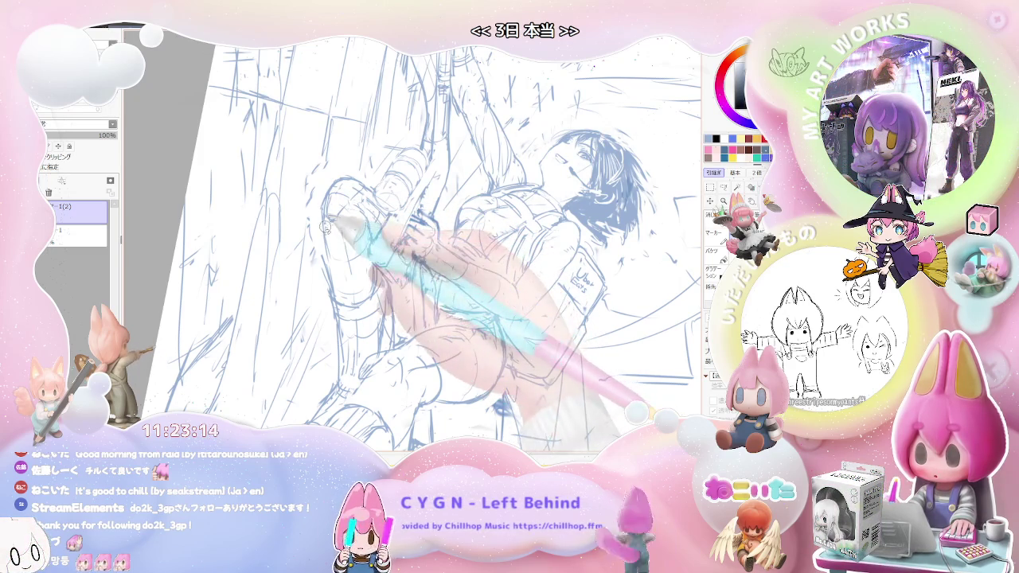
pyautogui.hotkey('ctrl', '-')
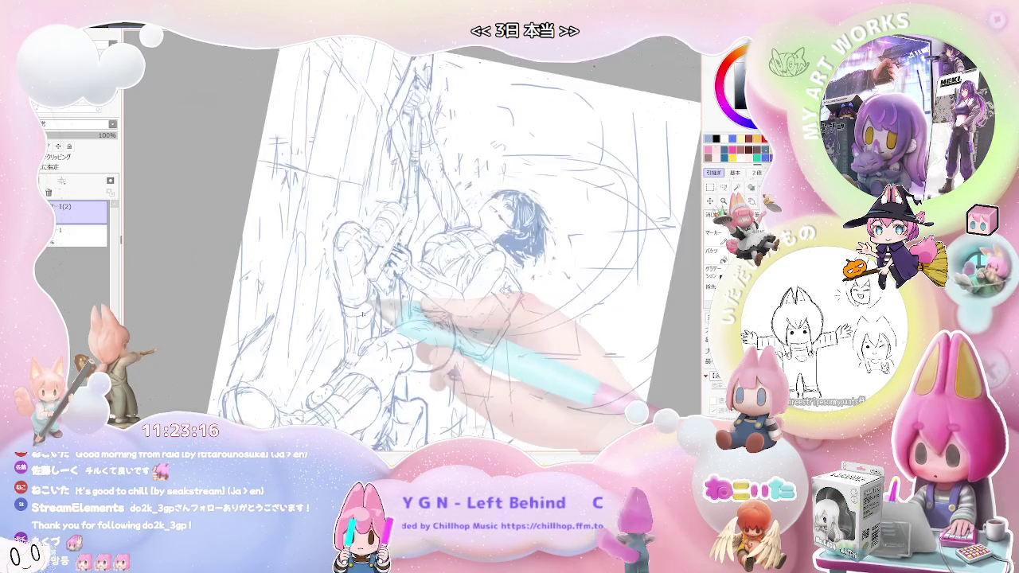
pyautogui.hotkey('ctrl', '+')
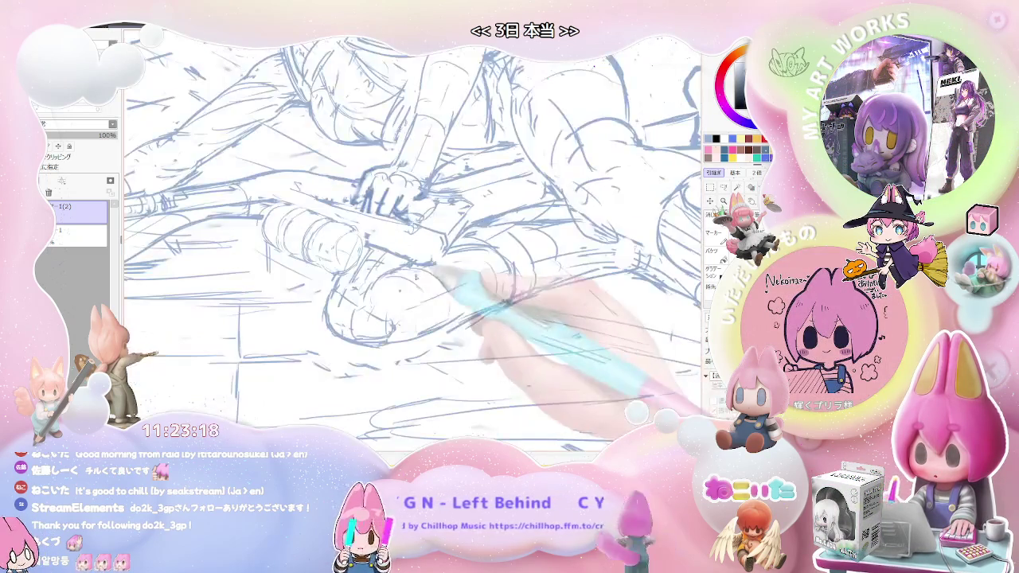
pyautogui.press('Delete')
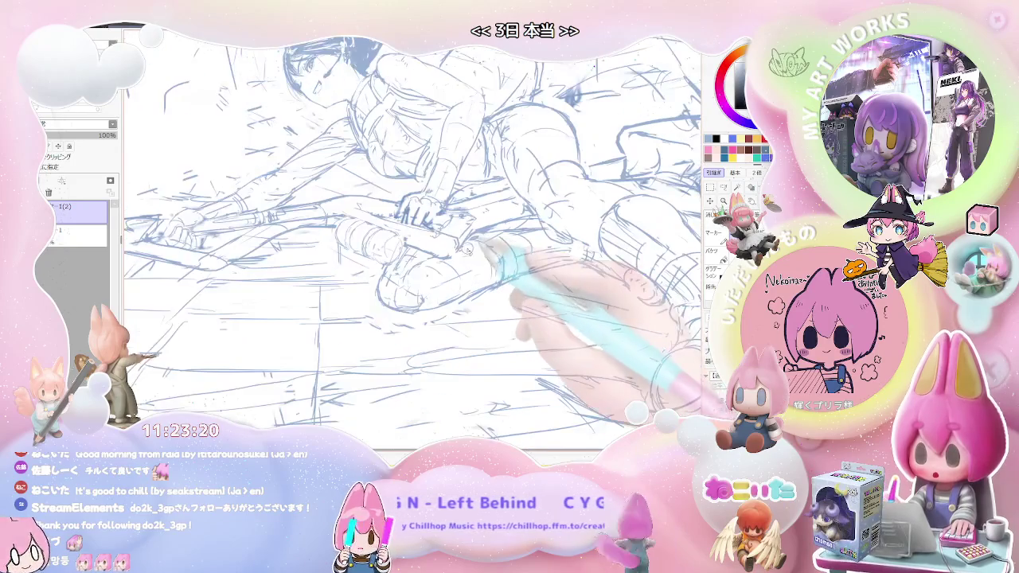
pyautogui.hotkey('ctrl', '-')
pyautogui.press('Home')
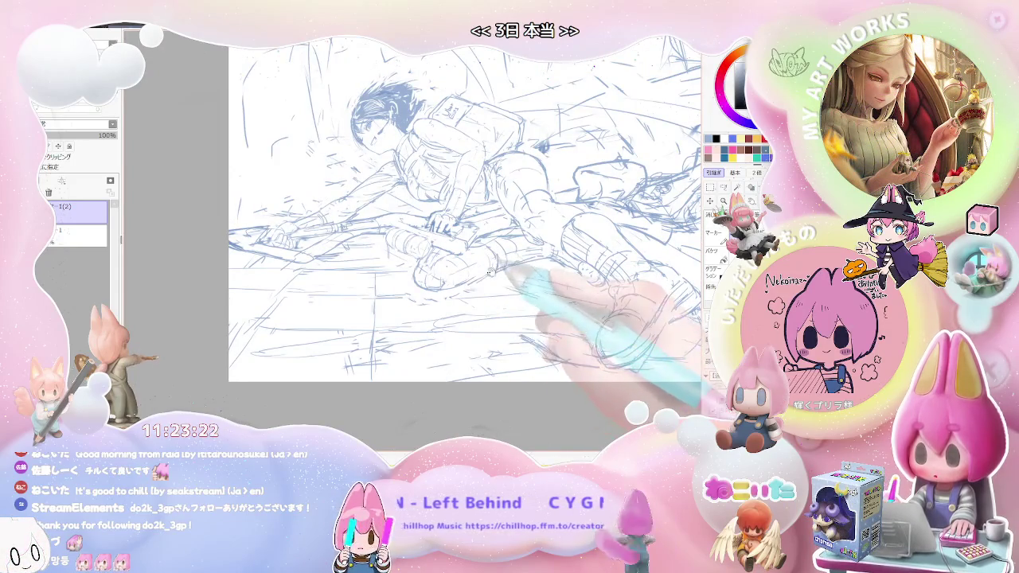
pyautogui.moveTo(492, 272); pyautogui.dragTo(383, 284)
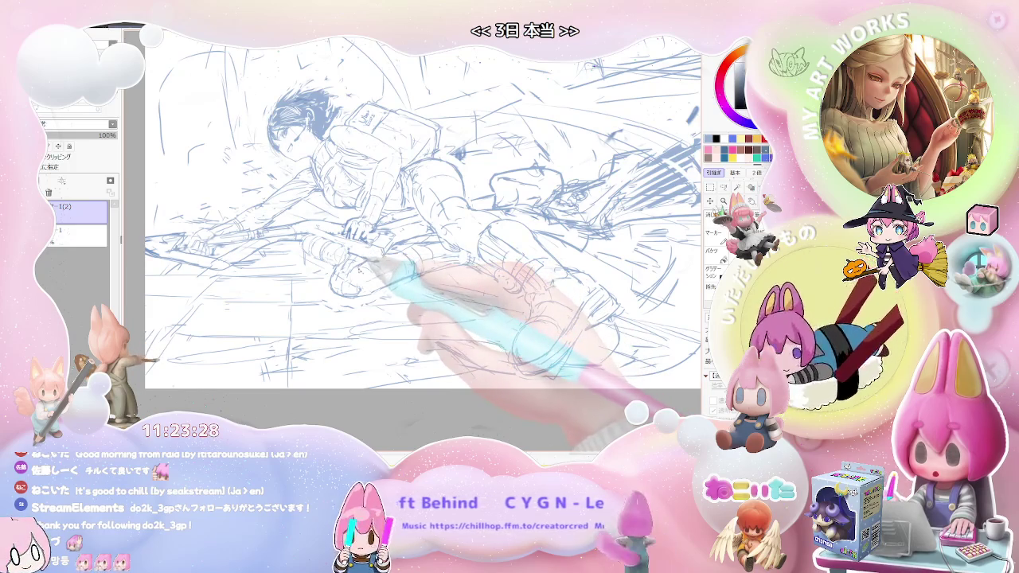
pyautogui.scroll(2, 360, 265)
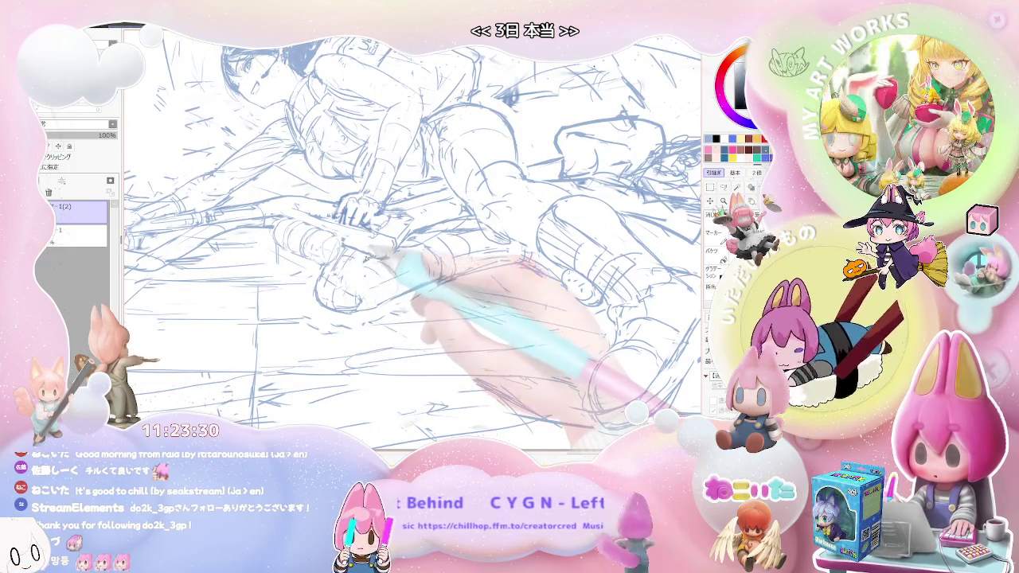
pyautogui.scroll(-2, 368, 255)
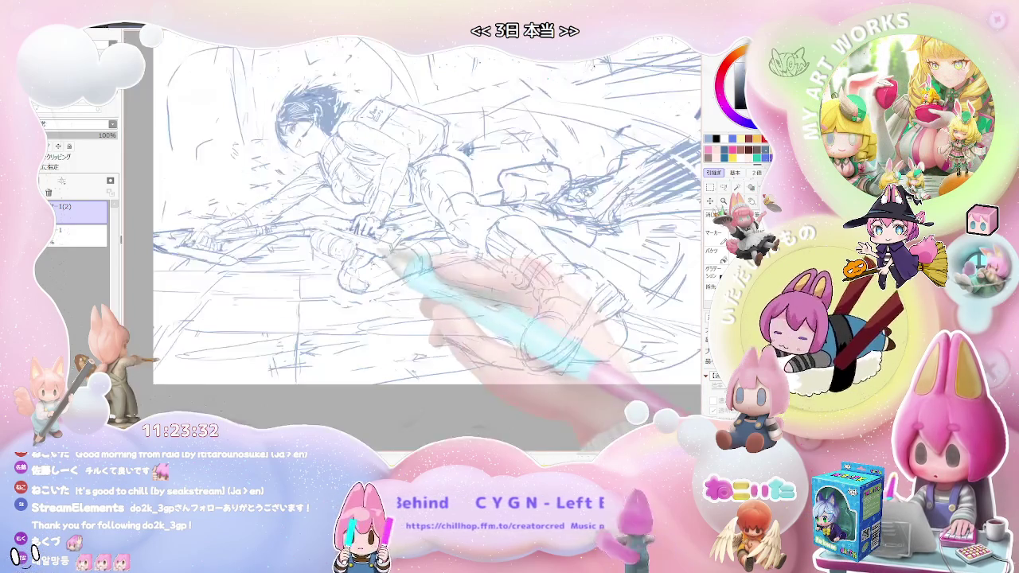
pyautogui.scroll(-1, 370, 255)
pyautogui.scroll(2, 372, 256)
pyautogui.scroll(1, 376, 256)
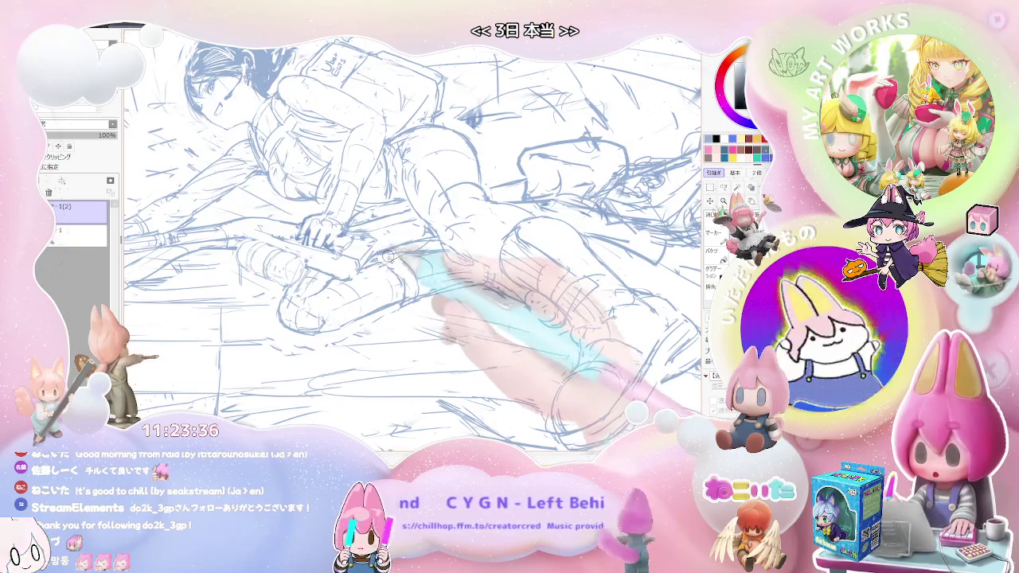
pyautogui.scroll(-2, 414, 239)
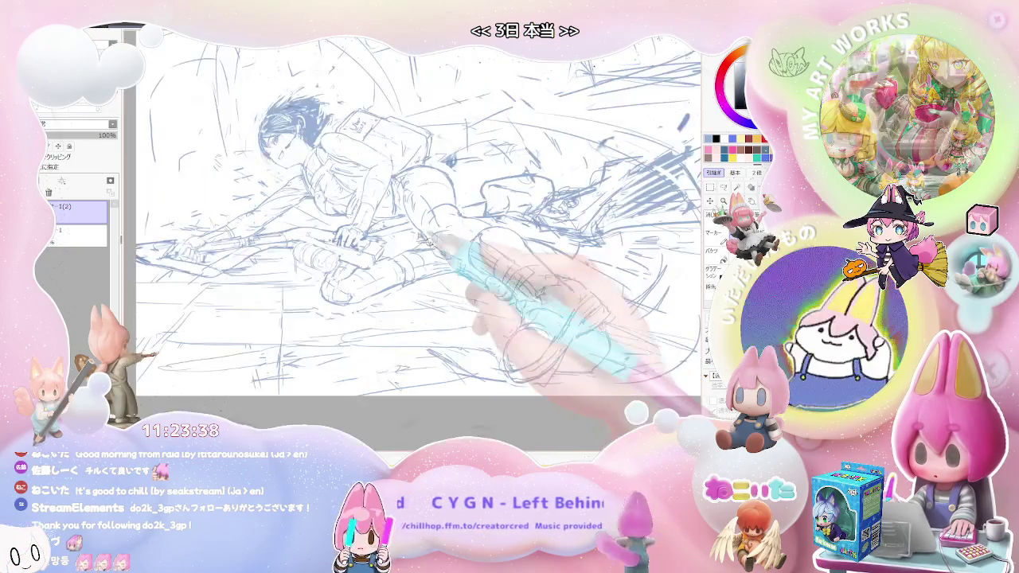
pyautogui.scroll(1, 414, 239)
pyautogui.moveTo(476, 252); pyautogui.dragTo(400, 253)
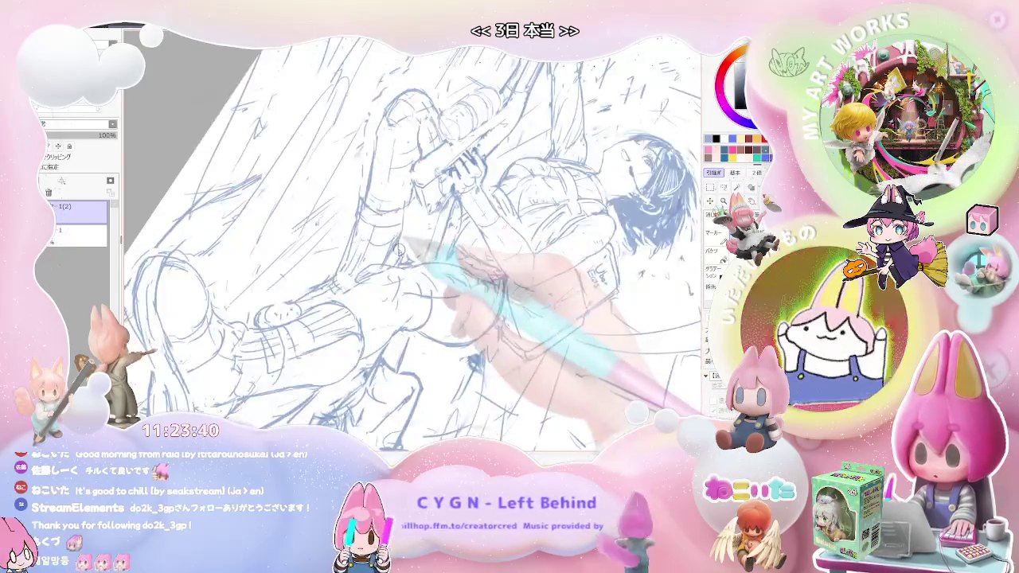
pyautogui.moveTo(410, 258)
pyautogui.mouseDown()
pyautogui.moveTo(454, 318)
pyautogui.moveTo(435, 230)
pyautogui.mouseUp()
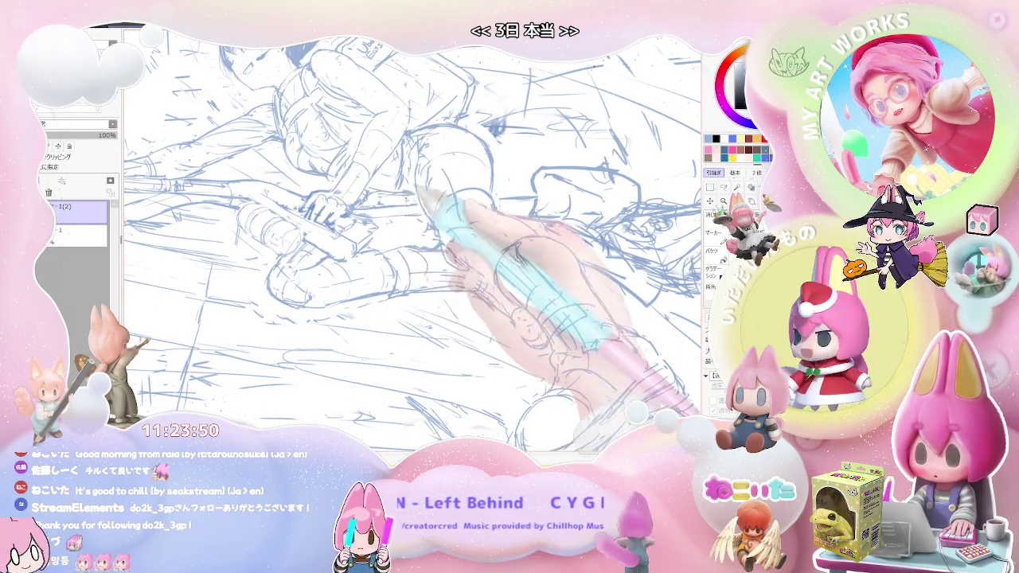
pyautogui.moveTo(378, 195); pyautogui.dragTo(445, 211)
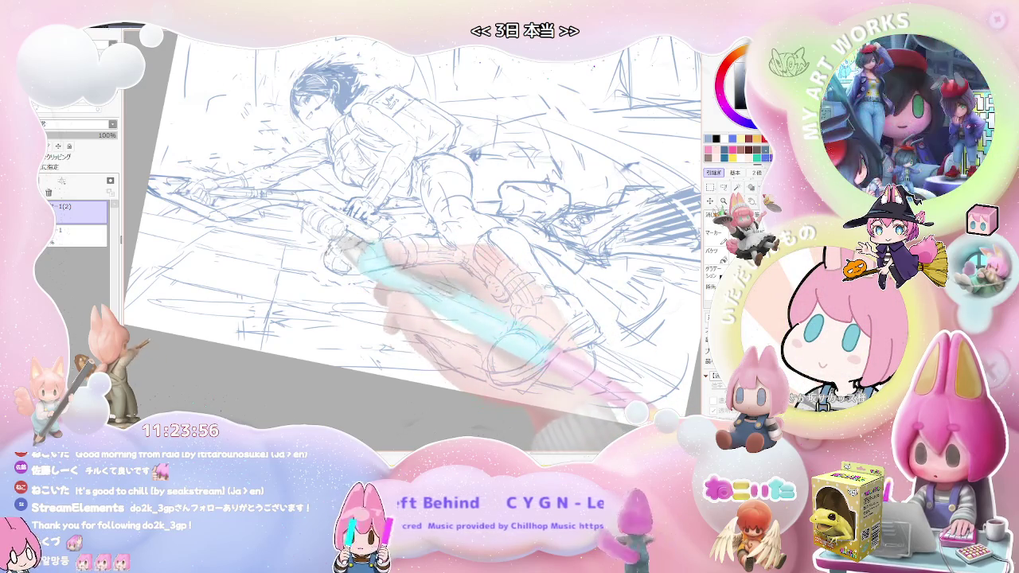
pyautogui.press('-')
pyautogui.press('End')
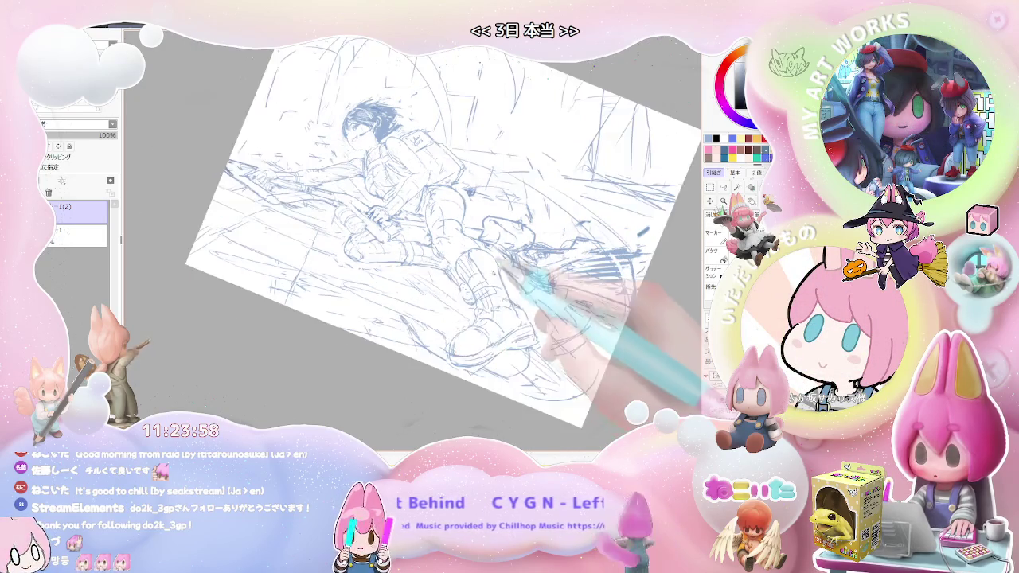
pyautogui.press('End')
pyautogui.press('End')
pyautogui.press('End')
pyautogui.press('End')
pyautogui.press('+')
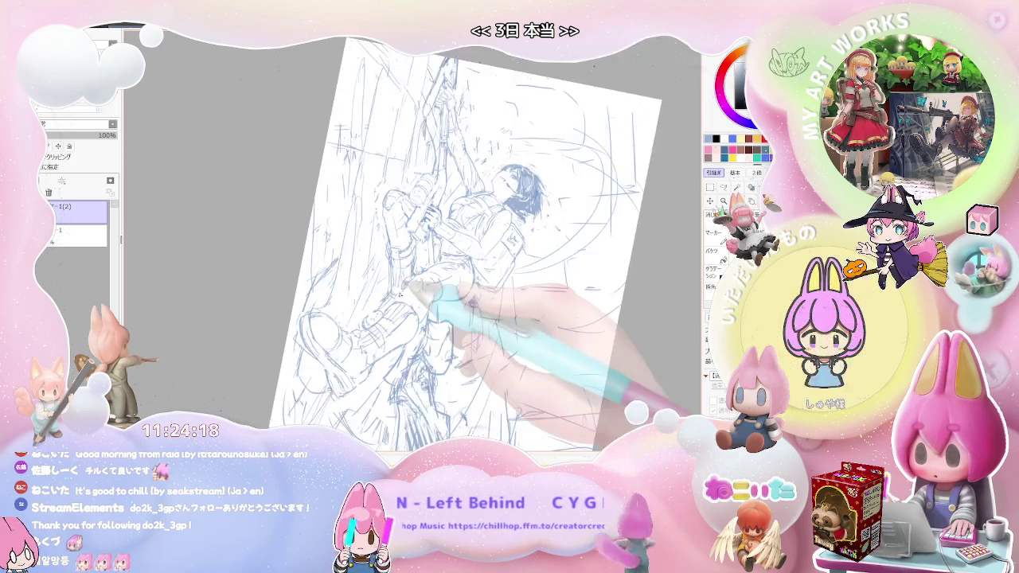
pyautogui.press('Delete')
pyautogui.press('Delete')
pyautogui.press('Delete')
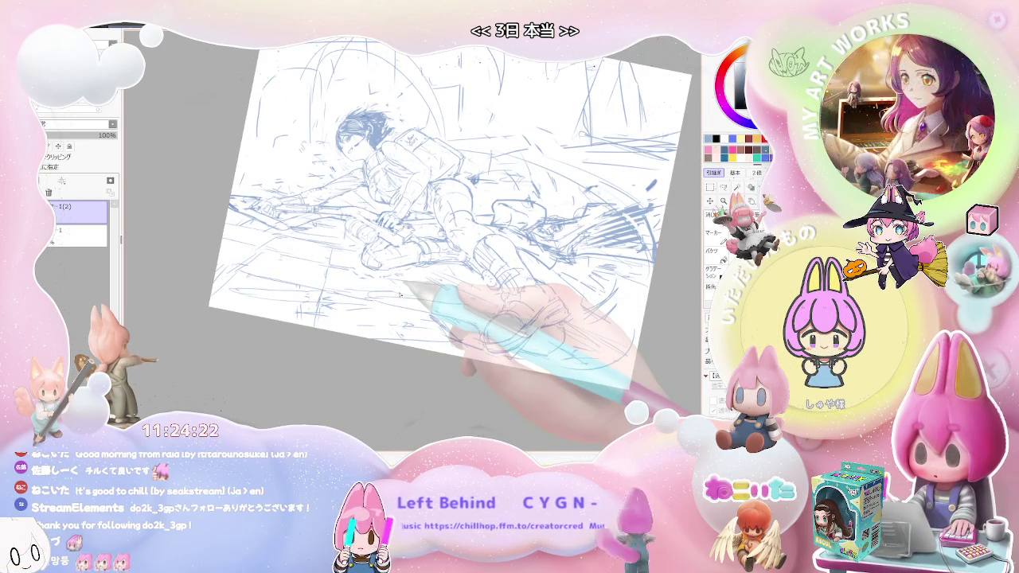
pyautogui.hotkey('ctrl', '+')
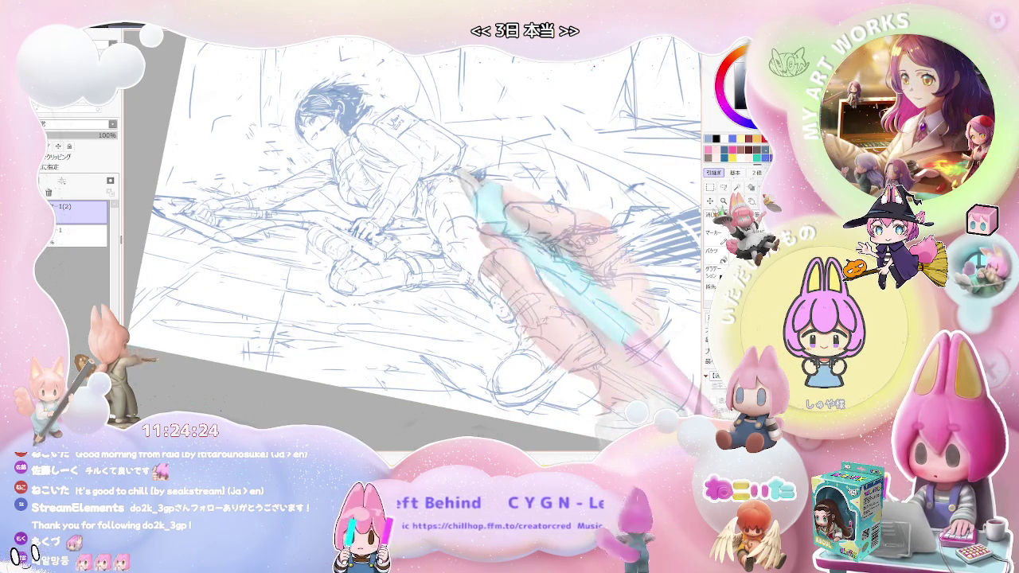
pyautogui.hotkey('ctrl', '+')
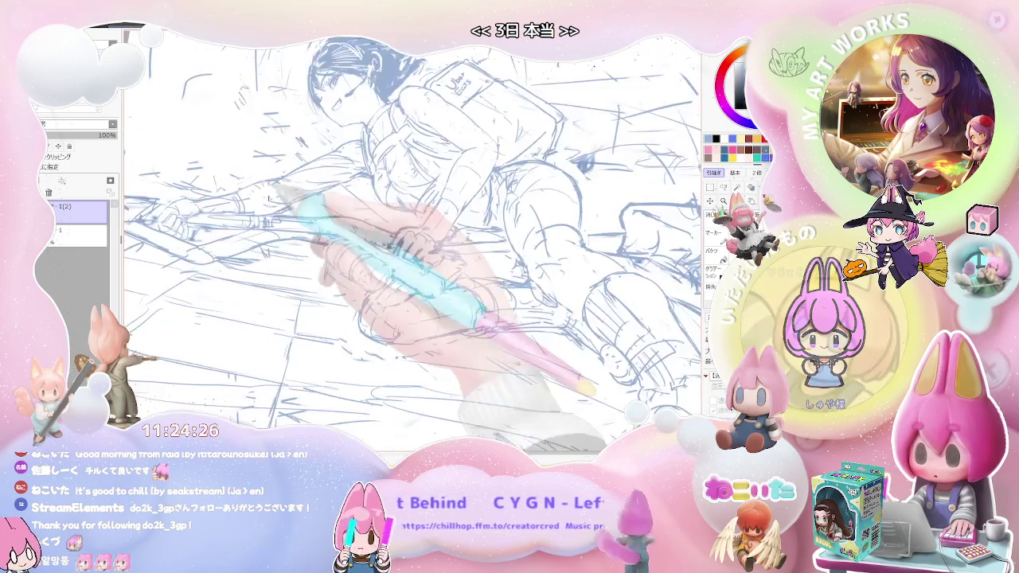
pyautogui.hotkey('ctrl', '-')
pyautogui.press('End')
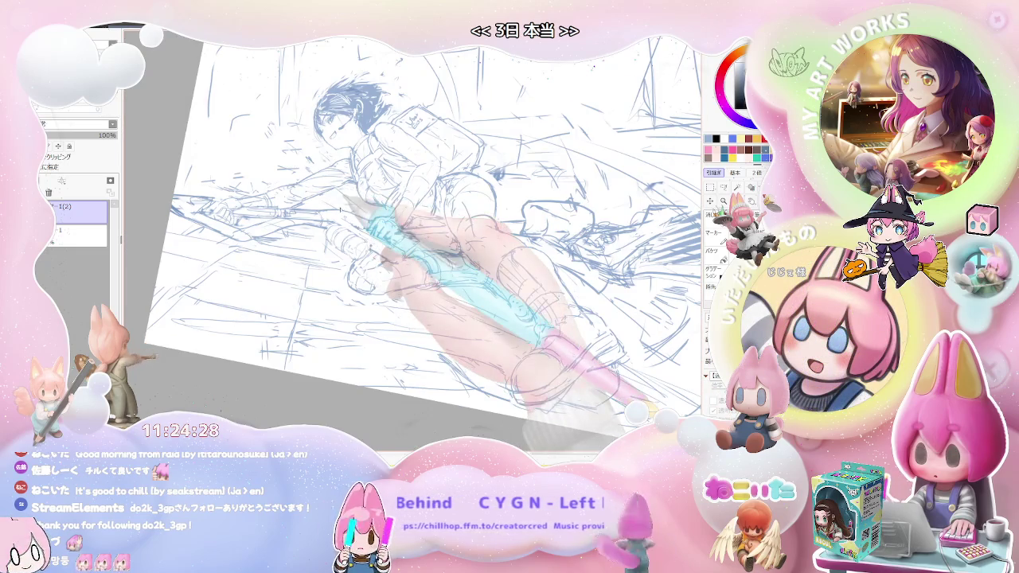
pyautogui.press('Home')
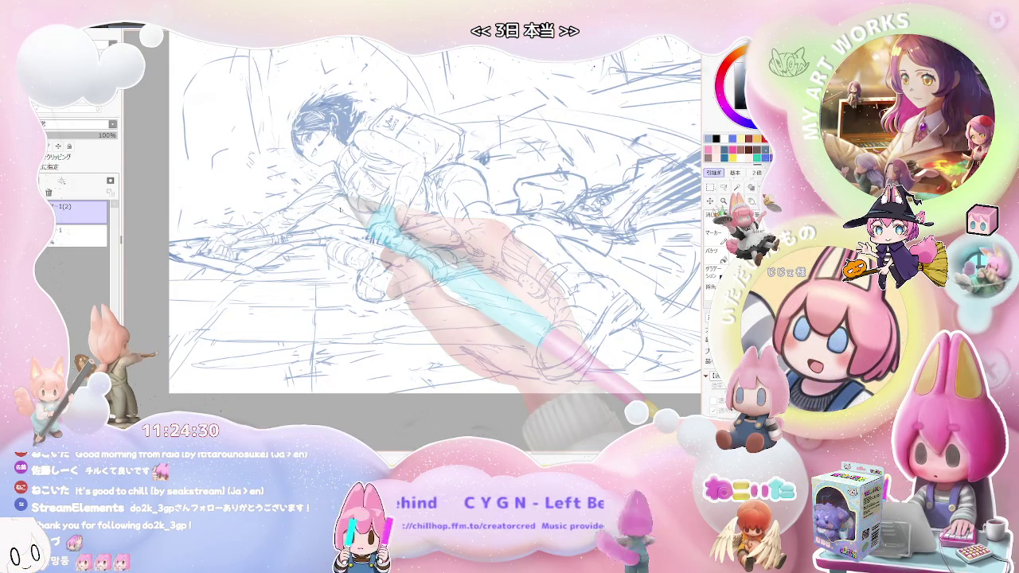
pyautogui.press('Insert')
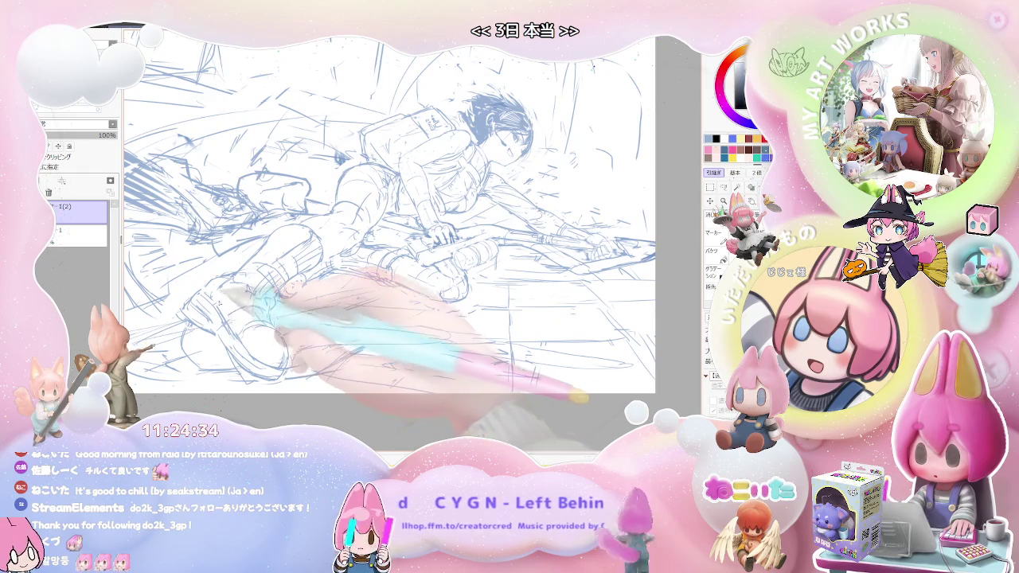
pyautogui.press('Delete')
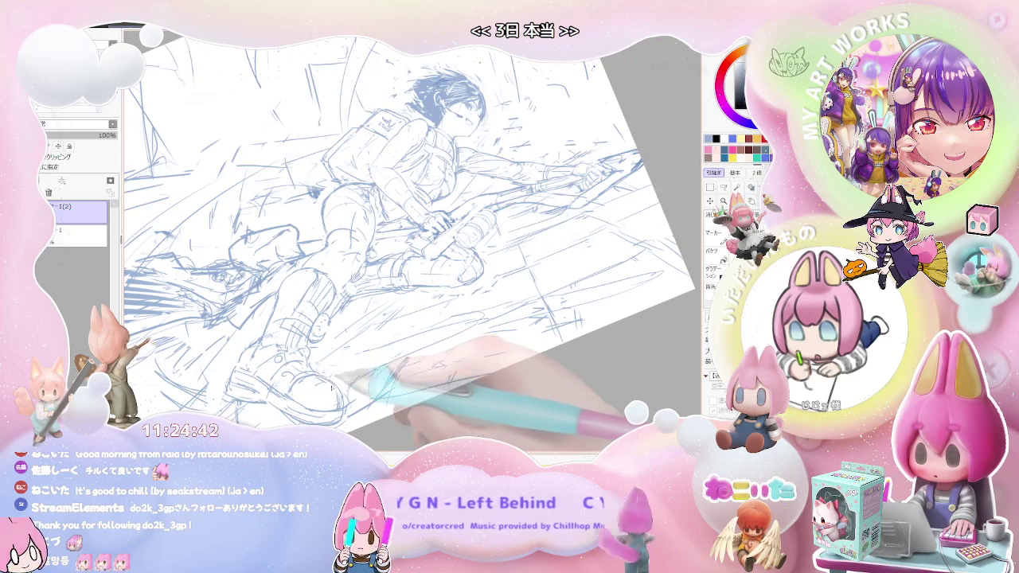
pyautogui.moveTo(323, 383); pyautogui.dragTo(343, 386)
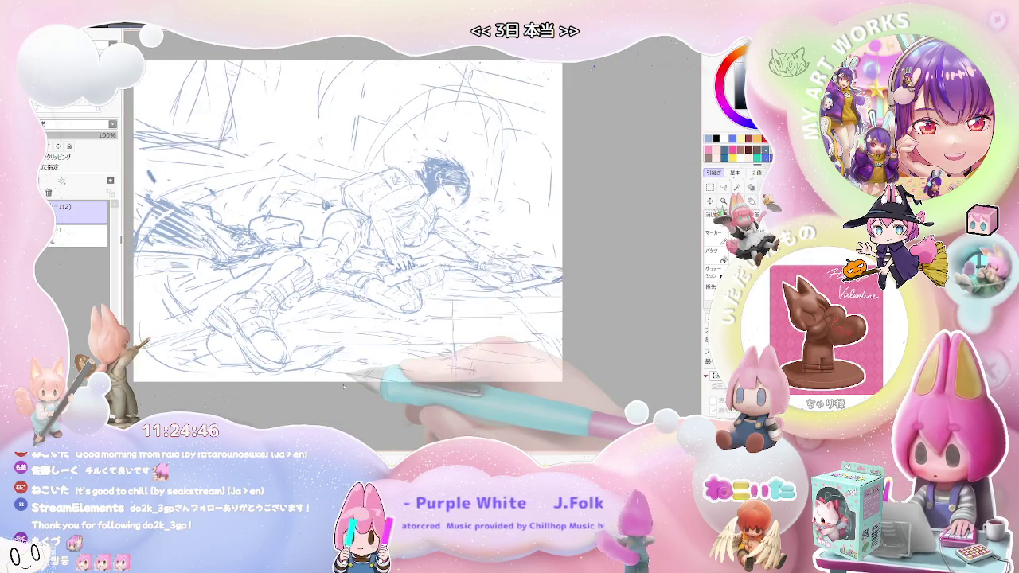
pyautogui.moveTo(344, 386); pyautogui.dragTo(351, 335)
pyautogui.scroll(2, 358, 273)
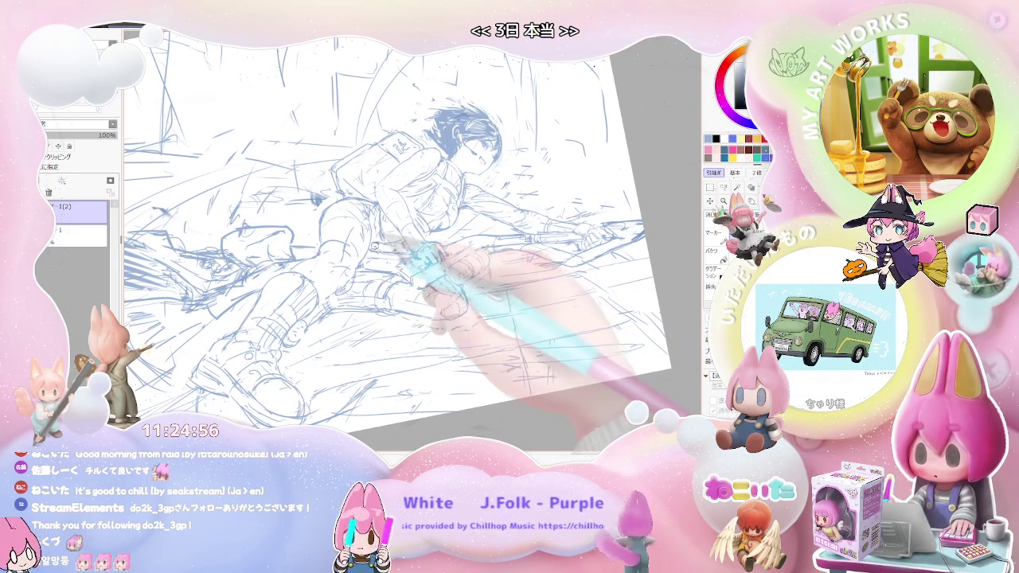
pyautogui.moveTo(379, 246); pyautogui.dragTo(410, 258)
pyautogui.press('Home')
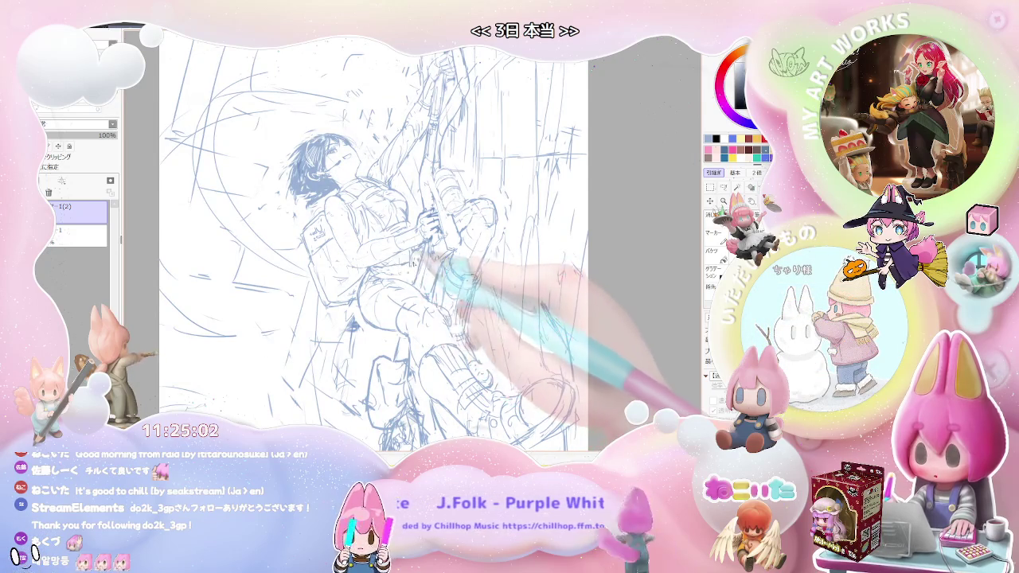
pyautogui.moveTo(430, 259); pyautogui.dragTo(414, 223)
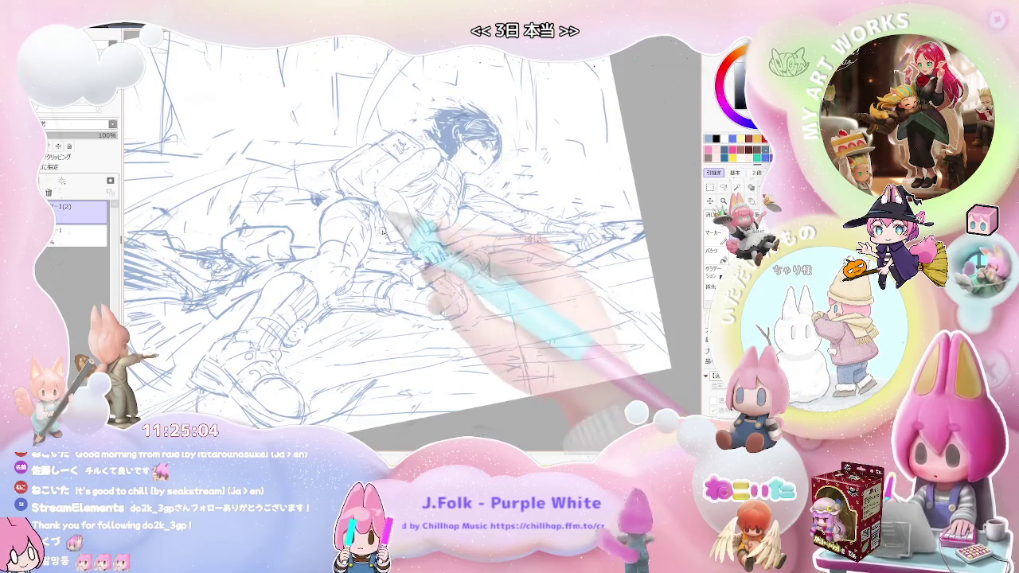
pyautogui.press('h')
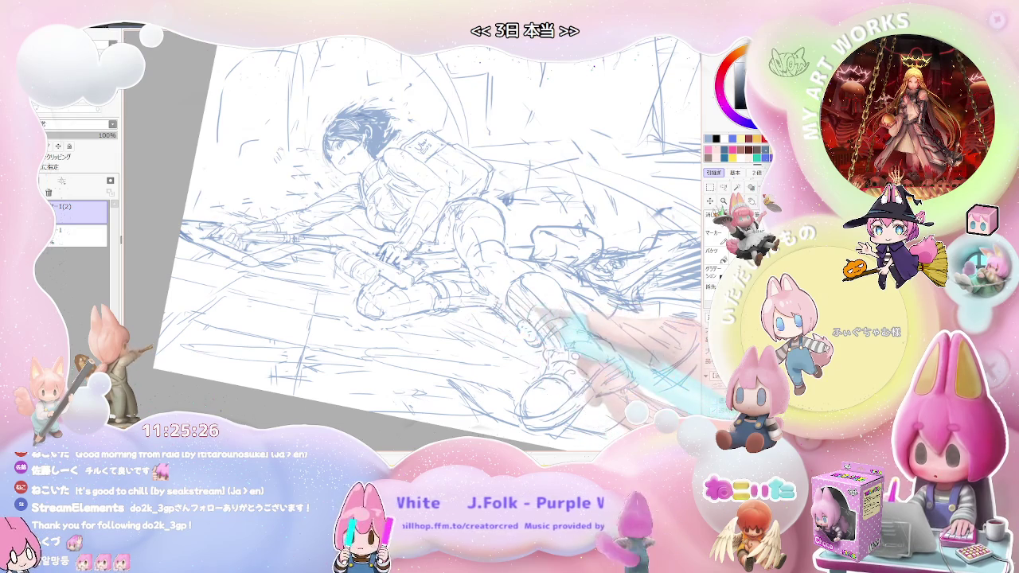
pyautogui.moveTo(528, 320); pyautogui.dragTo(364, 337)
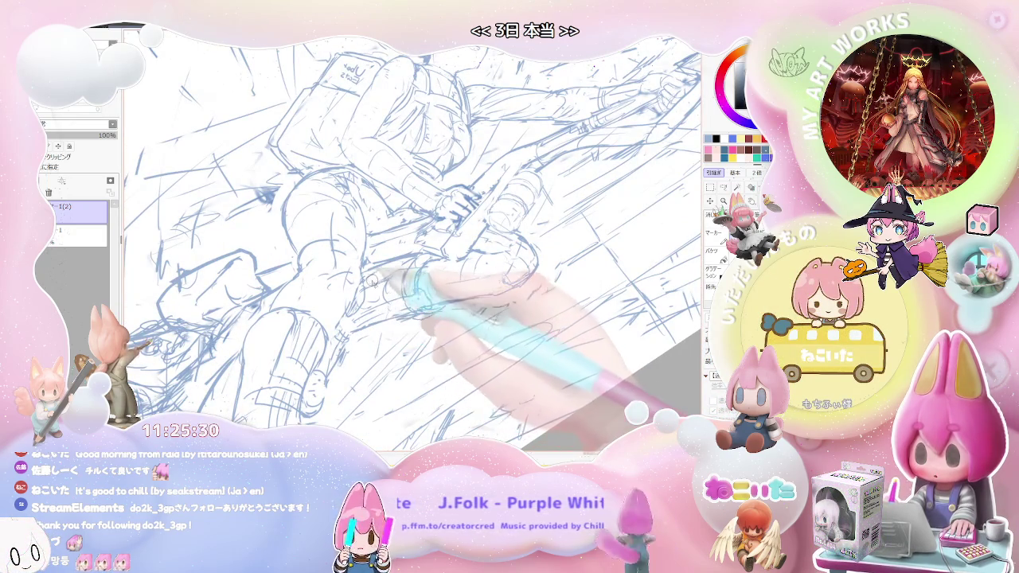
pyautogui.press('-')
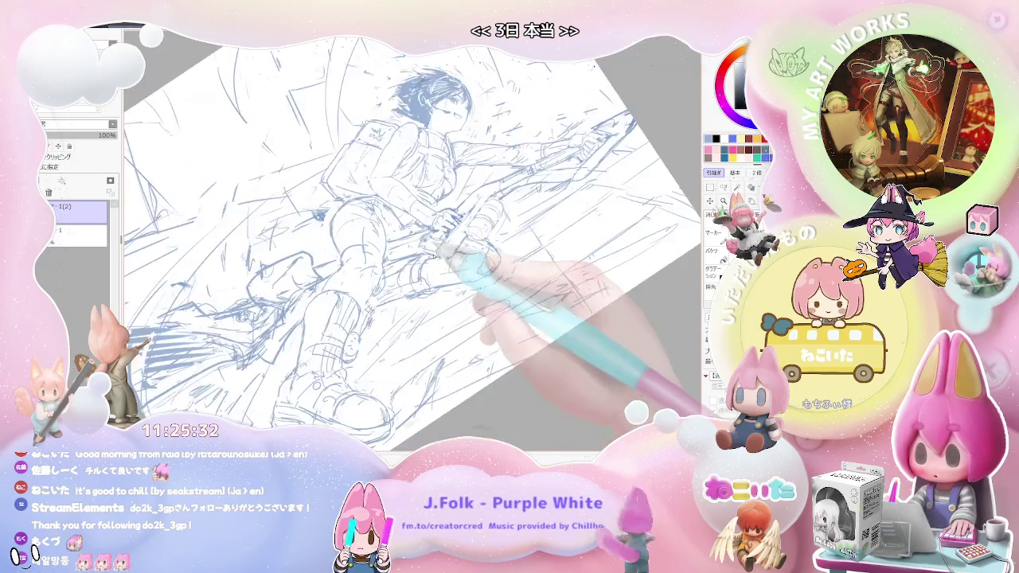
pyautogui.press('-')
pyautogui.press('Delete')
pyautogui.press('End')
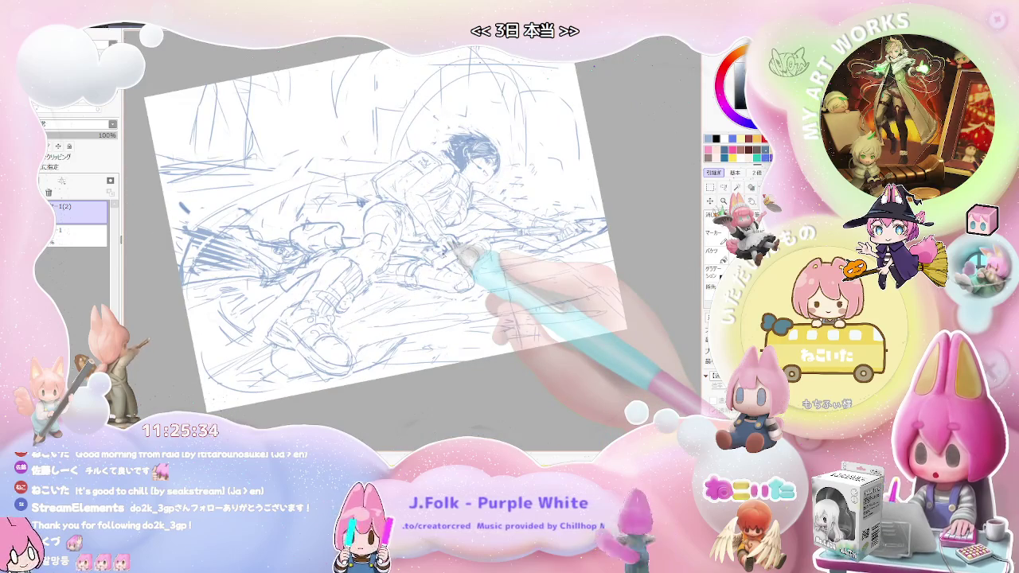
pyautogui.press('+')
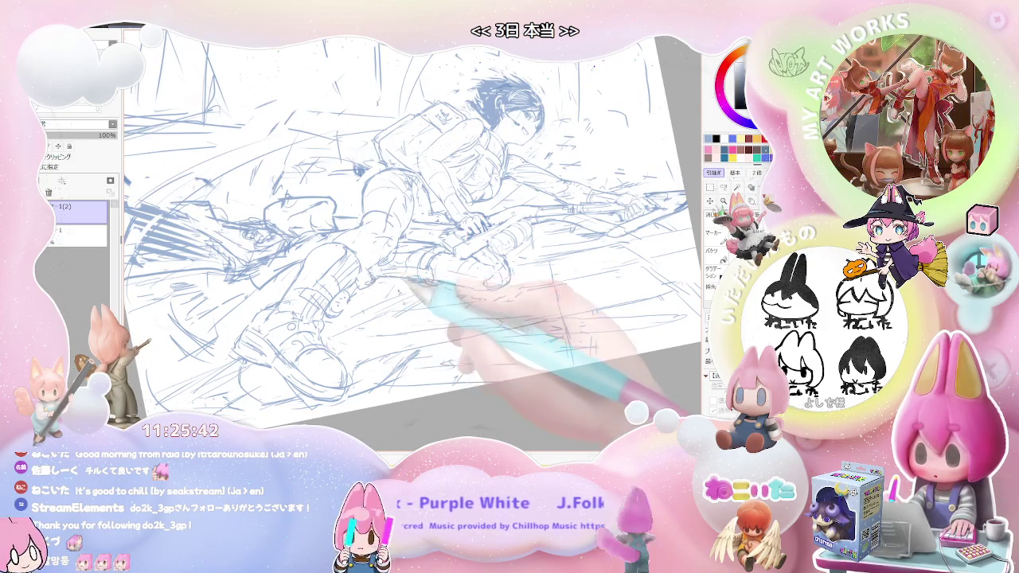
pyautogui.moveTo(398, 291); pyautogui.dragTo(348, 353)
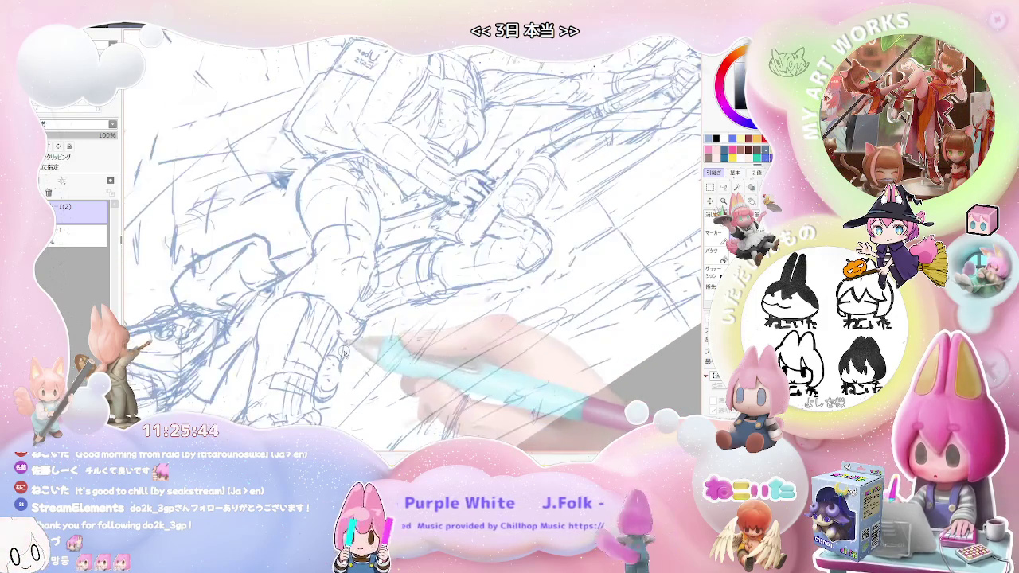
pyautogui.hotkey('ctrl', '-')
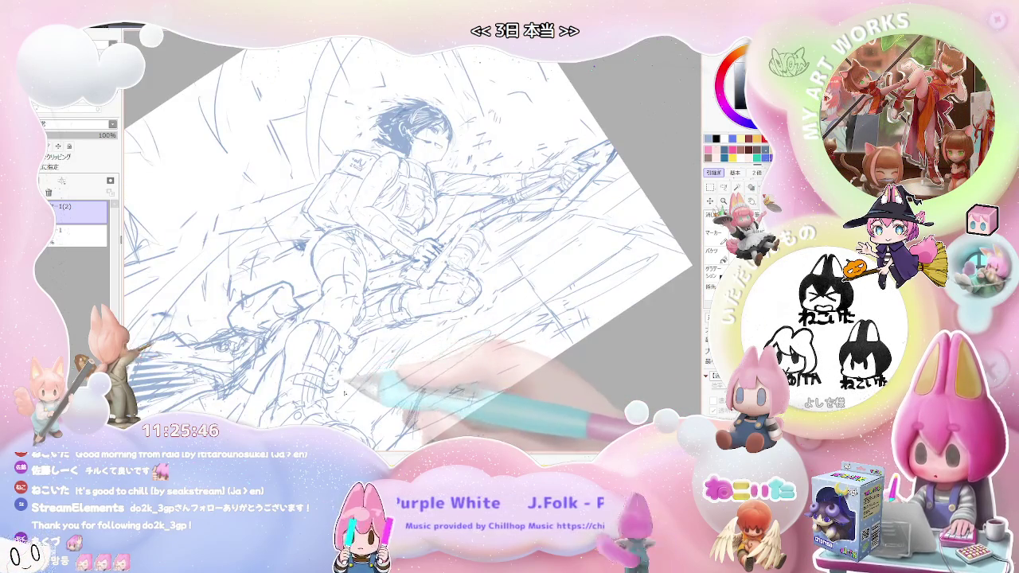
pyautogui.moveTo(338, 393)
pyautogui.mouseDown()
pyautogui.moveTo(366, 384)
pyautogui.moveTo(302, 342)
pyautogui.moveTo(353, 341)
pyautogui.mouseUp()
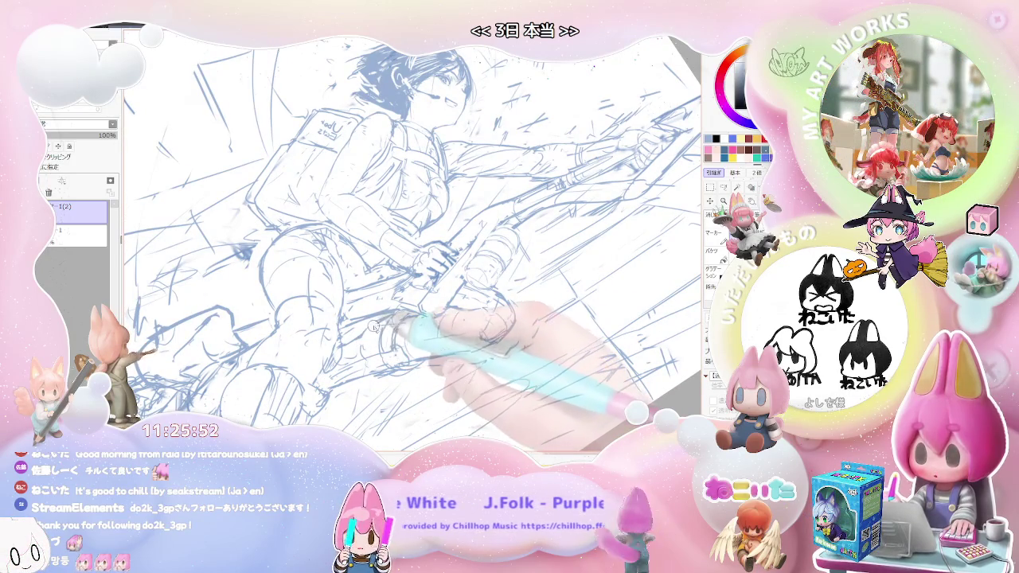
pyautogui.moveTo(374, 325)
pyautogui.mouseDown()
pyautogui.moveTo(374, 351)
pyautogui.moveTo(360, 332)
pyautogui.mouseUp()
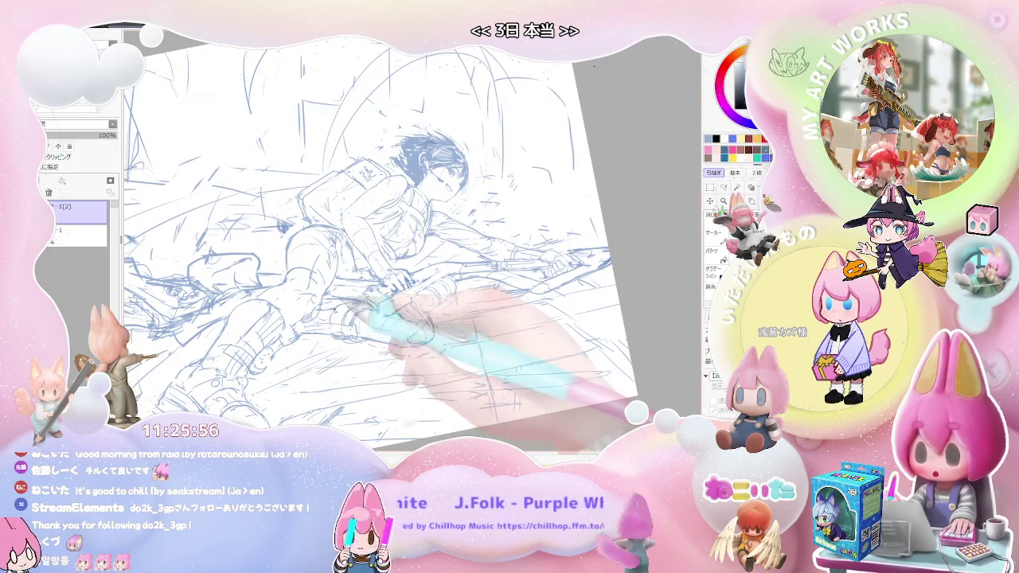
pyautogui.moveTo(324, 332)
pyautogui.mouseDown()
pyautogui.moveTo(426, 330)
pyautogui.moveTo(446, 347)
pyautogui.moveTo(382, 357)
pyautogui.mouseUp()
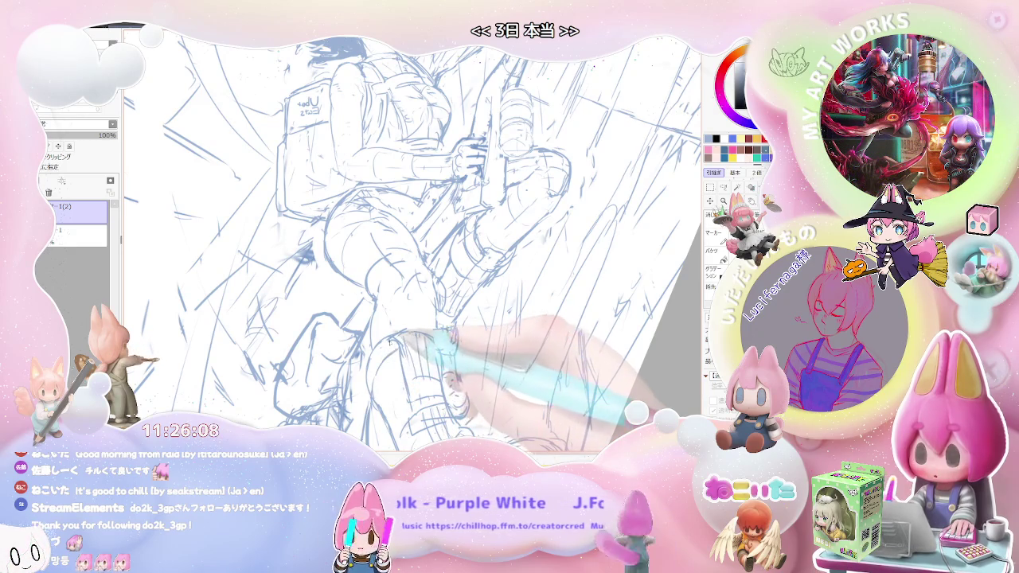
pyautogui.moveTo(398, 344); pyautogui.dragTo(394, 363)
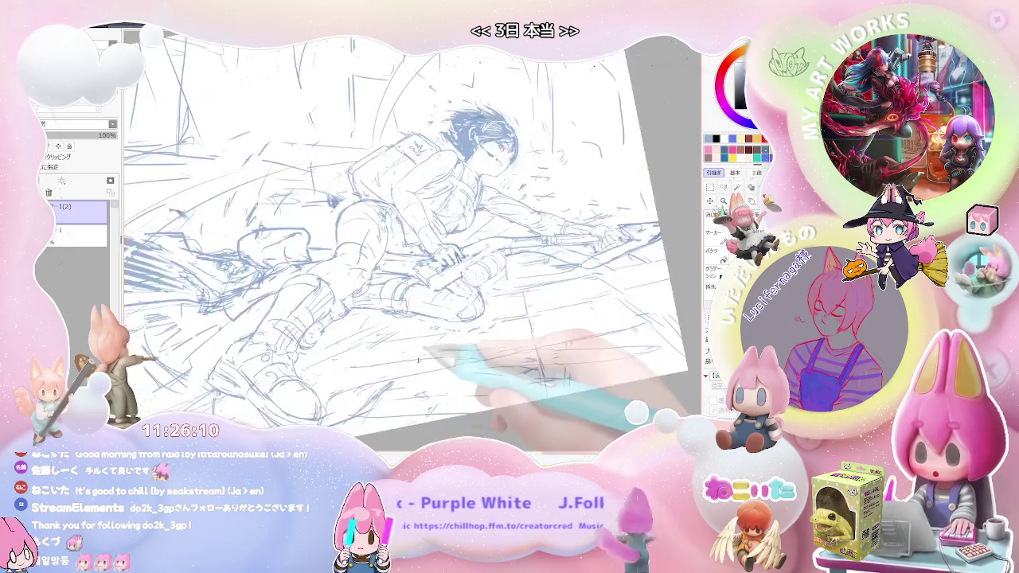
pyautogui.scroll(2, 393, 363)
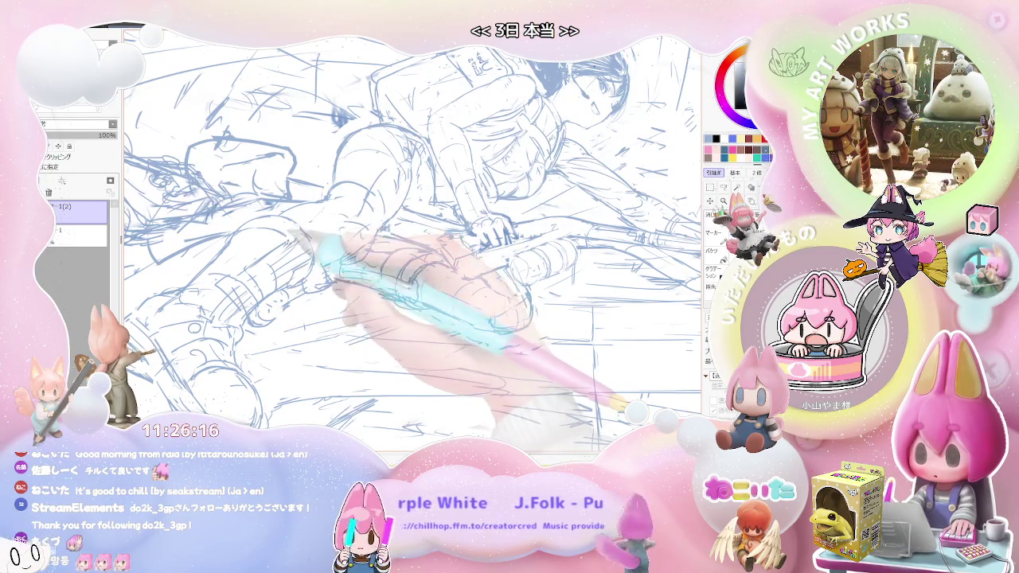
pyautogui.moveTo(280, 233)
pyautogui.mouseDown()
pyautogui.moveTo(379, 369)
pyautogui.moveTo(385, 398)
pyautogui.moveTo(448, 353)
pyautogui.mouseUp()
pyautogui.press('-')
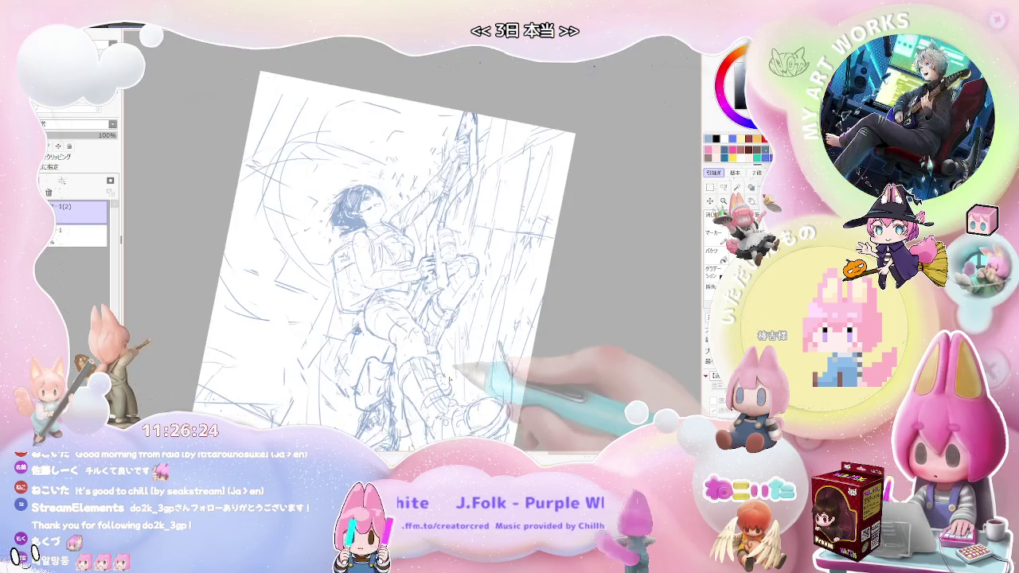
pyautogui.press('End')
pyautogui.press('End')
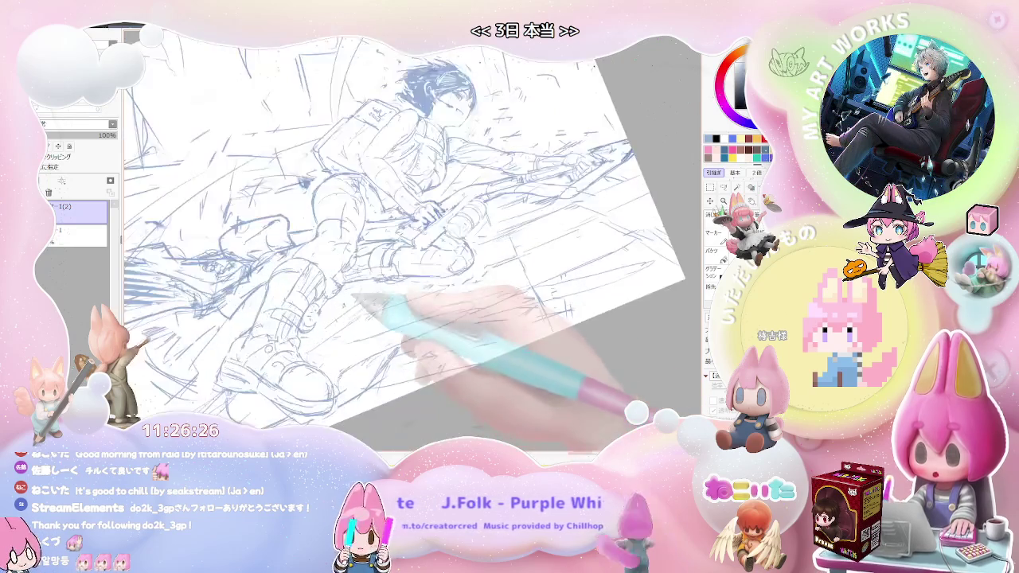
pyautogui.press('pageup')
pyautogui.press('pageup')
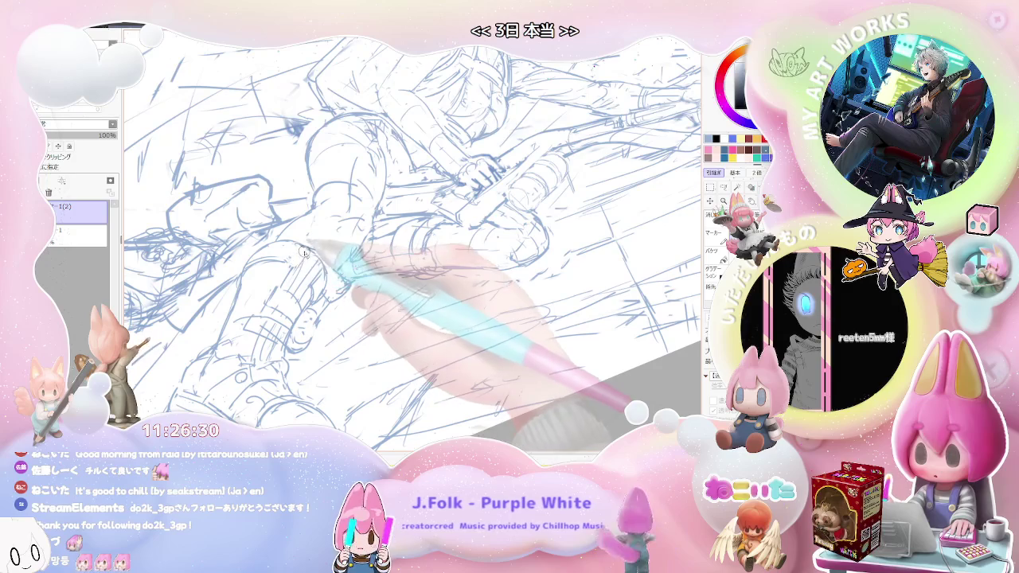
pyautogui.press('pagedown')
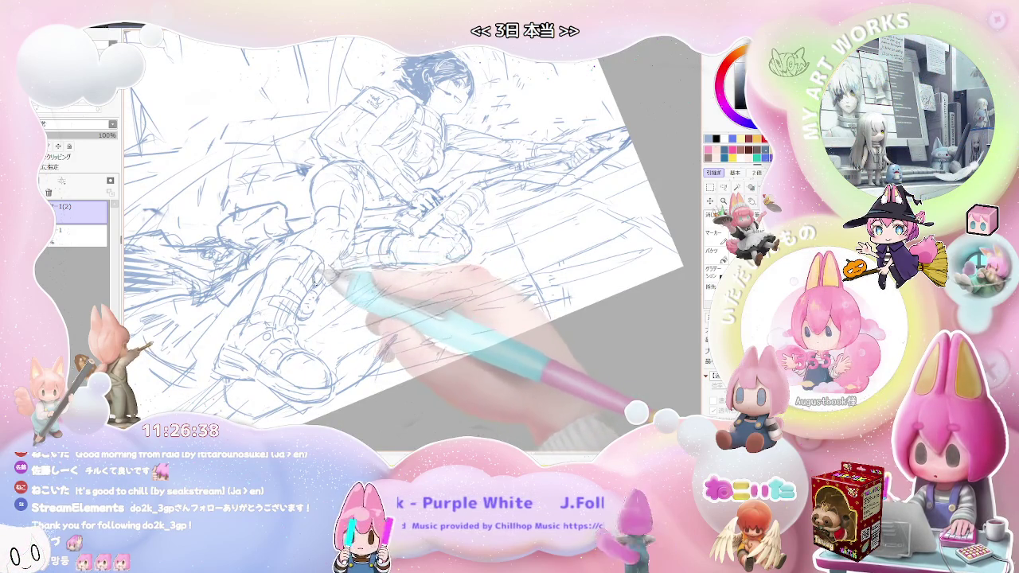
pyautogui.scroll(-5, 303, 265)
pyautogui.press('Delete')
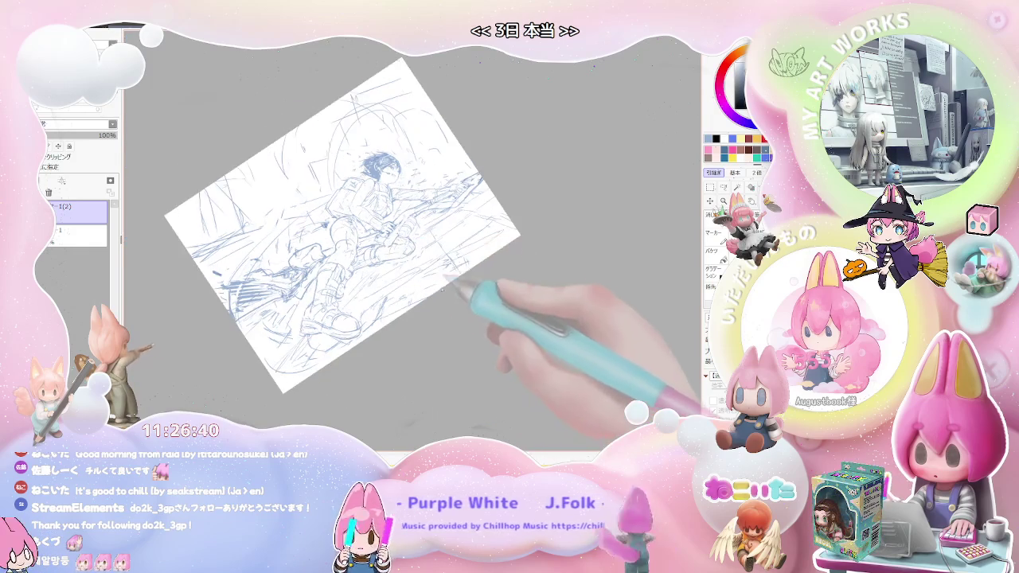
pyautogui.scroll(3, 445, 298)
pyautogui.scroll(2, 445, 298)
pyautogui.scroll(2, 445, 297)
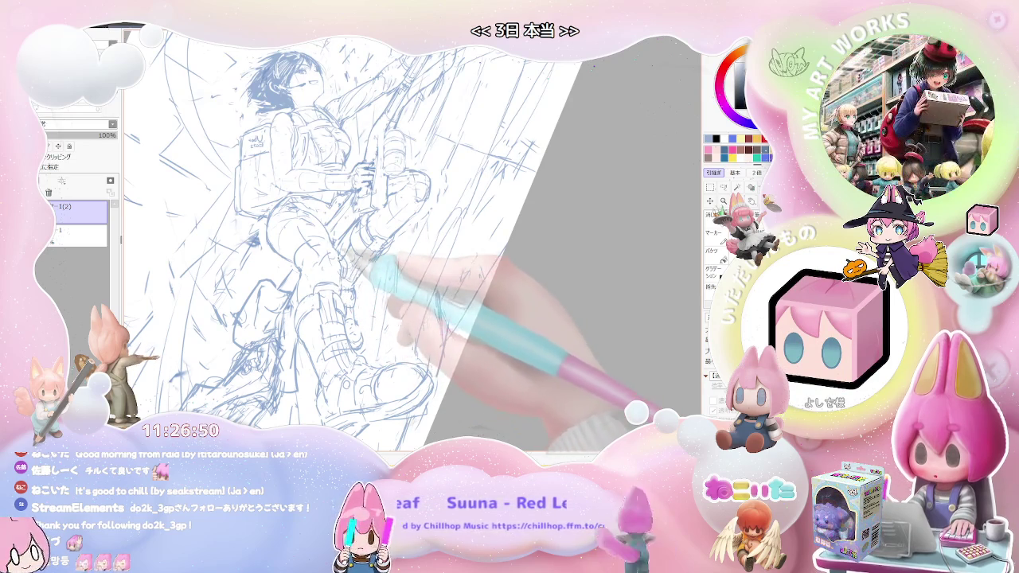
pyautogui.scroll(-3, 366, 264)
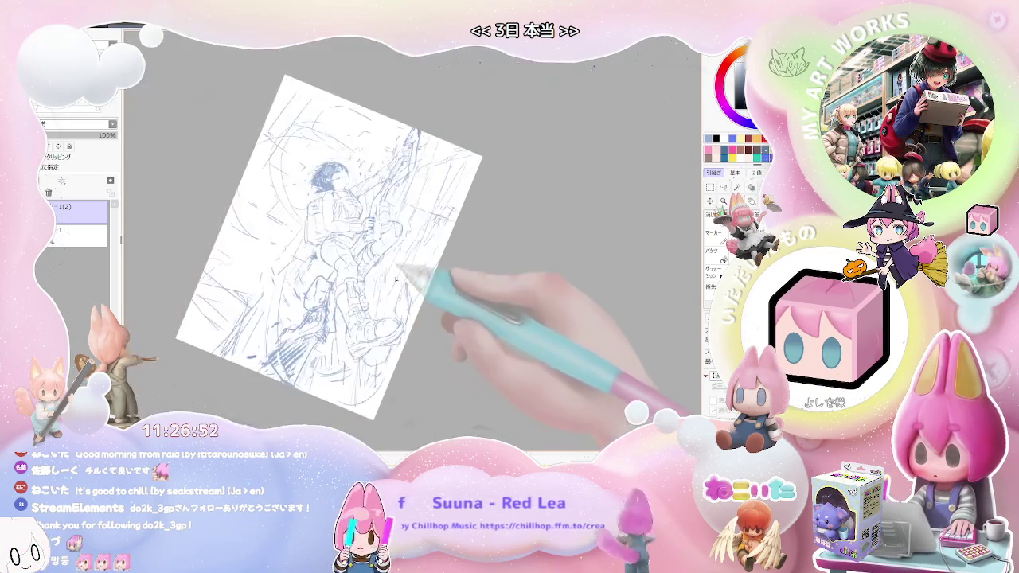
pyautogui.press('Delete')
pyautogui.press('Delete')
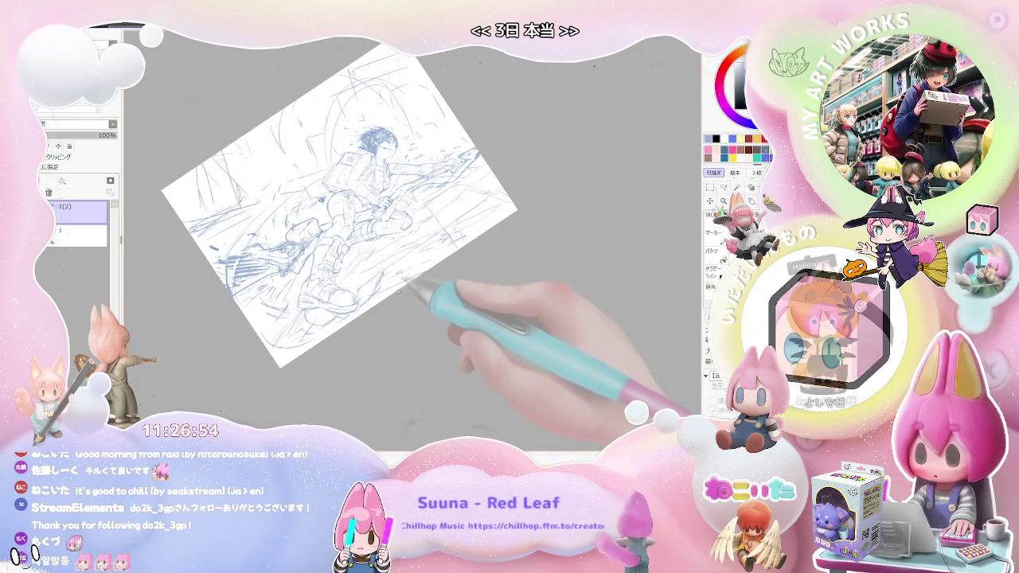
pyautogui.scroll(3, 309, 232)
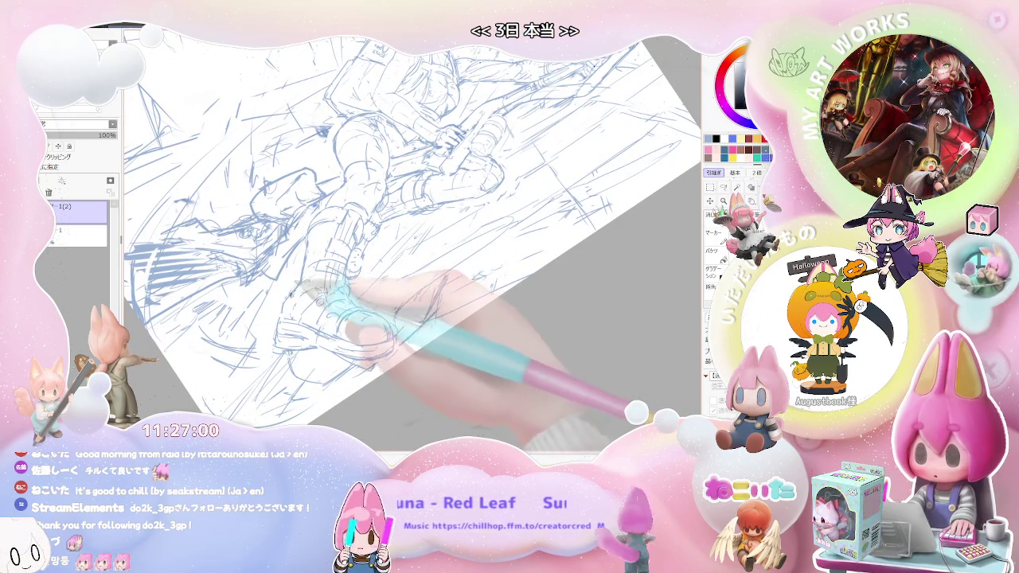
pyautogui.scroll(-2, 296, 291)
pyautogui.scroll(-2, 335, 292)
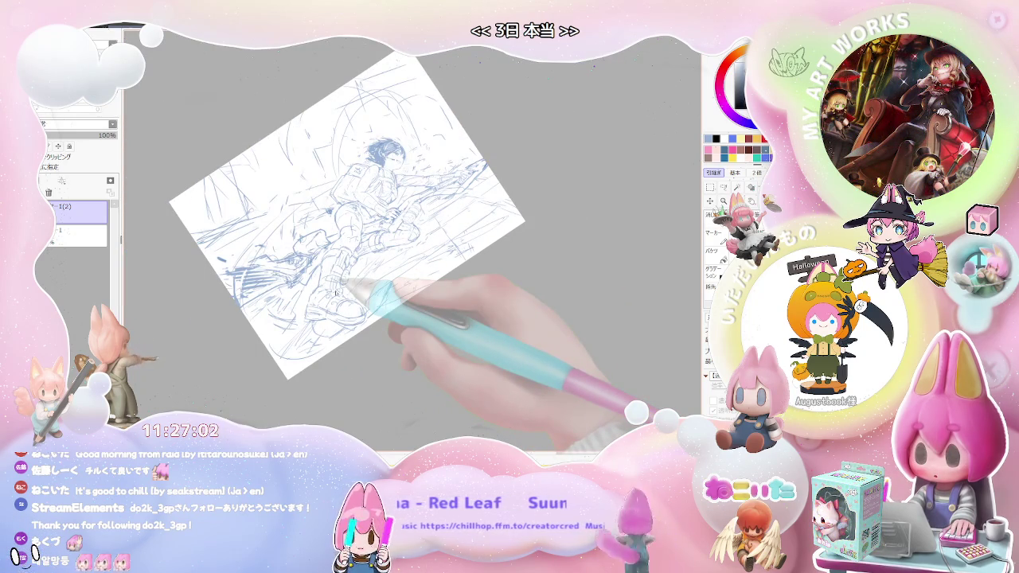
pyautogui.moveTo(335, 293); pyautogui.dragTo(359, 318)
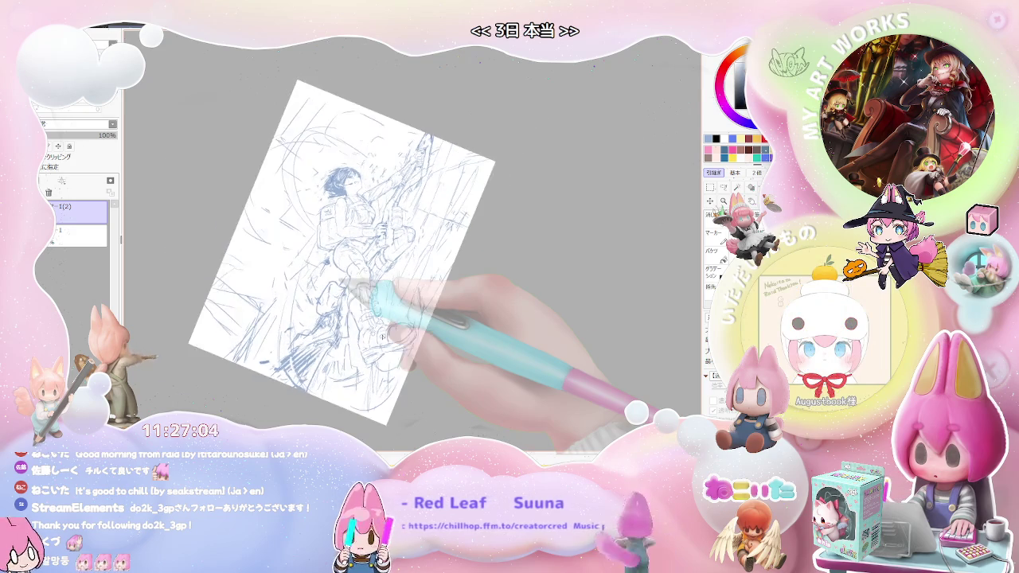
pyautogui.scroll(2, 368, 345)
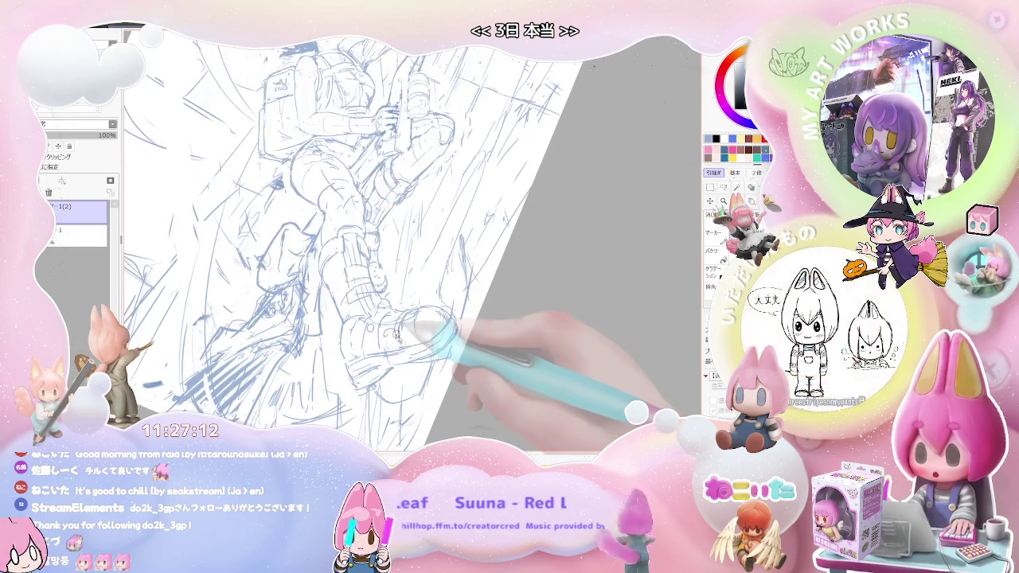
pyautogui.moveTo(430, 335); pyautogui.dragTo(367, 402)
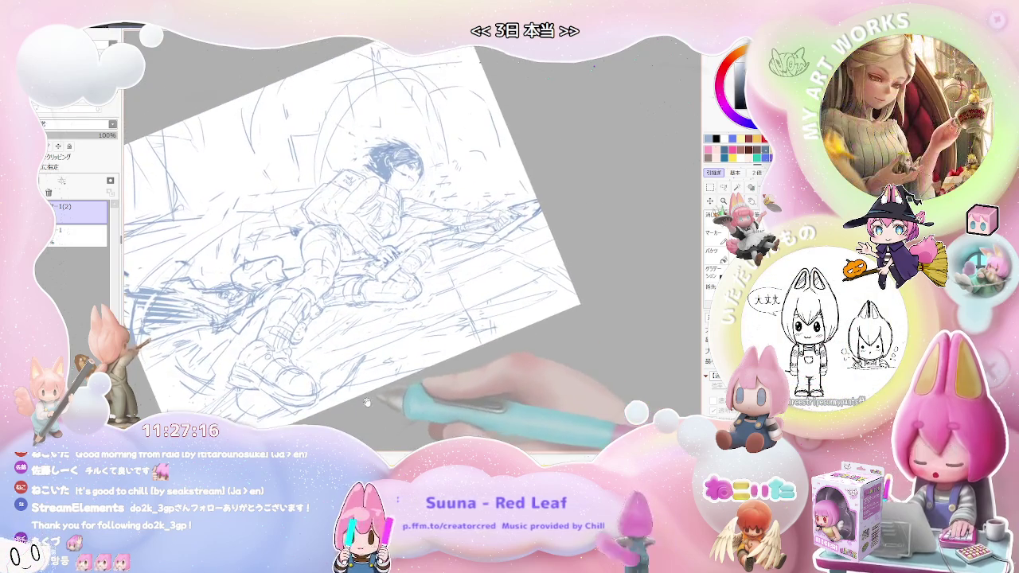
pyautogui.press('Home')
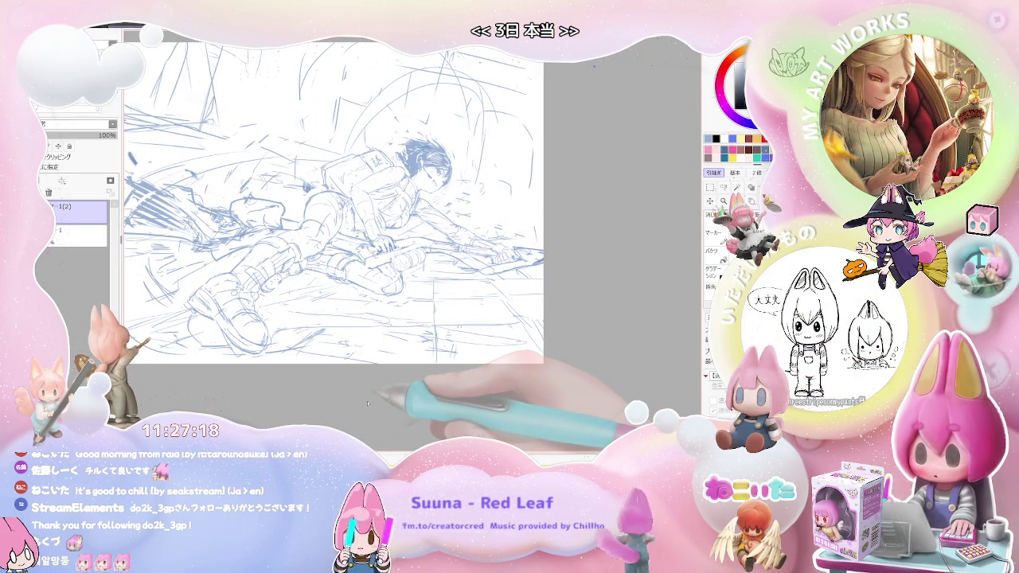
pyautogui.press('End')
pyautogui.press('End')
pyautogui.press('End')
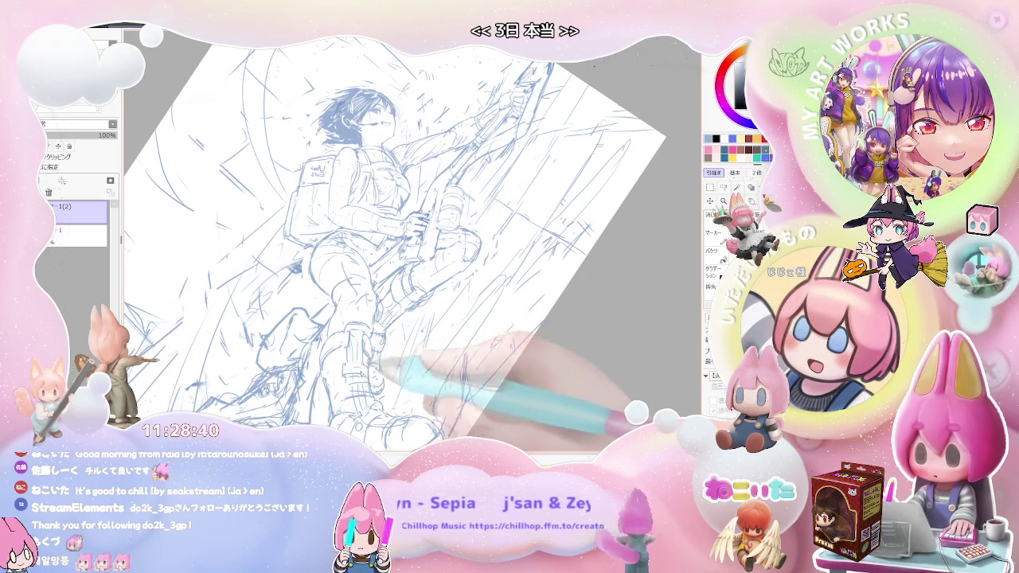
# - Pan to the legs and boots, then zoom out and turn the figure near-horizontal
pyautogui.moveTo(381, 360); pyautogui.dragTo(357, 265)
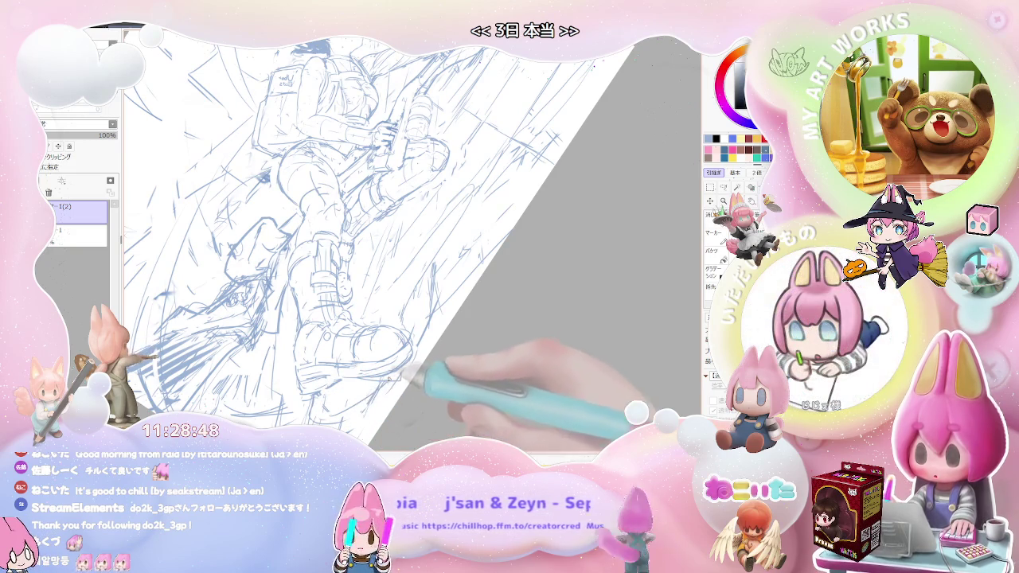
pyautogui.press('-')
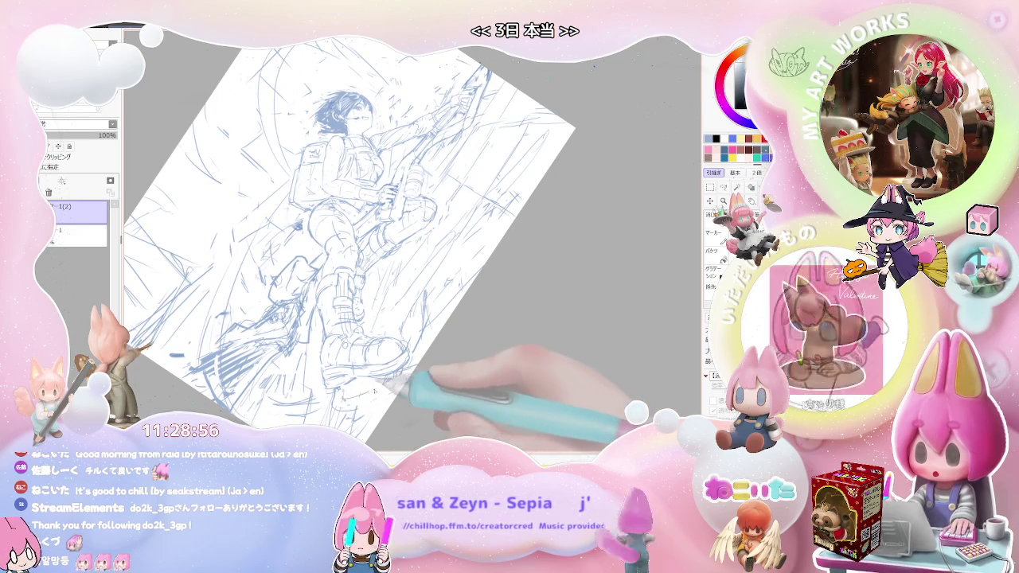
pyautogui.press('End')
pyautogui.press('End')
pyautogui.press('End')
pyautogui.press('End')
pyautogui.press('End')
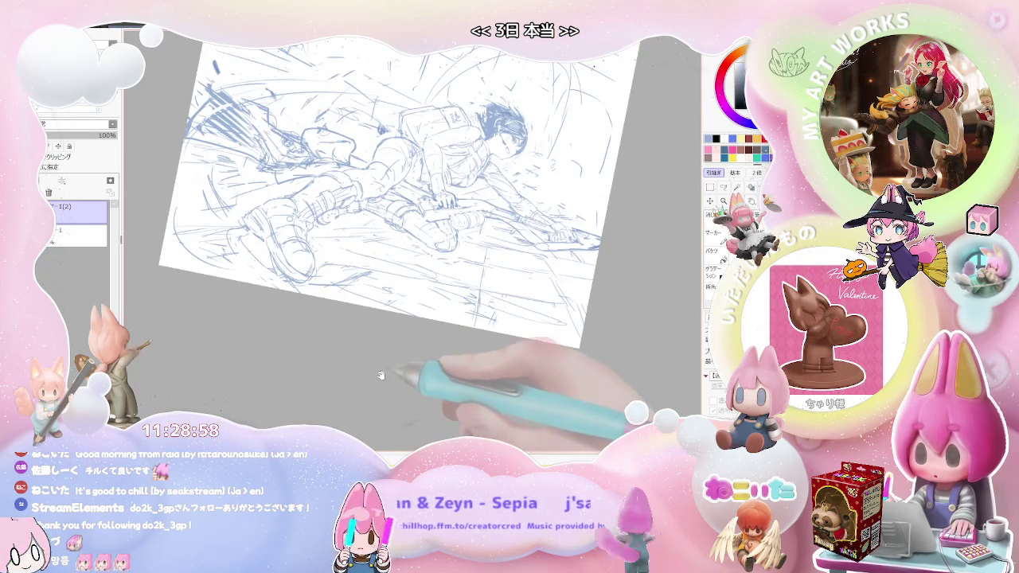
pyautogui.moveTo(380, 379); pyautogui.dragTo(345, 429)
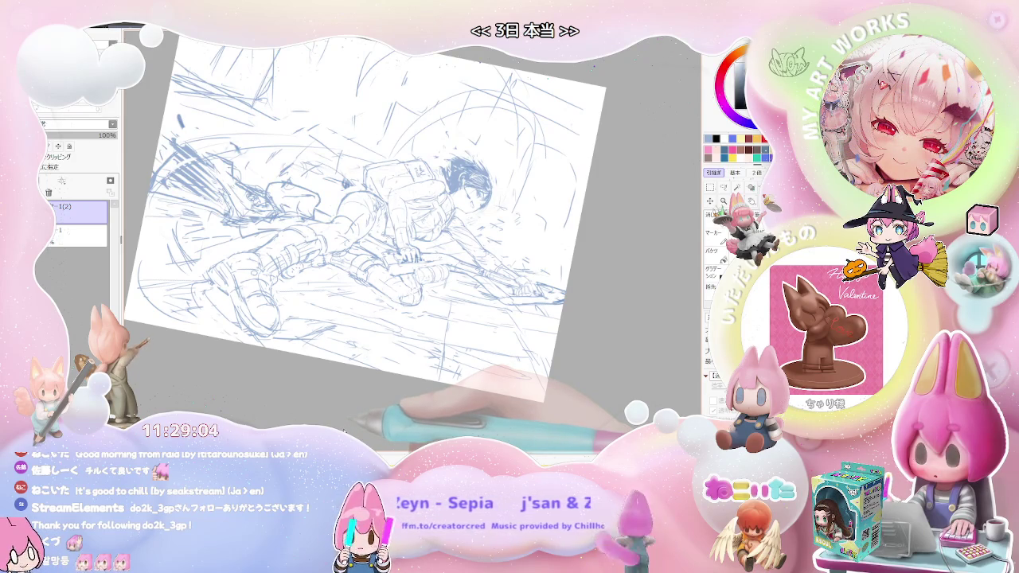
# - Reset rotation upright, mirror the view, zoom in and check the brush size
pyautogui.press('Home')
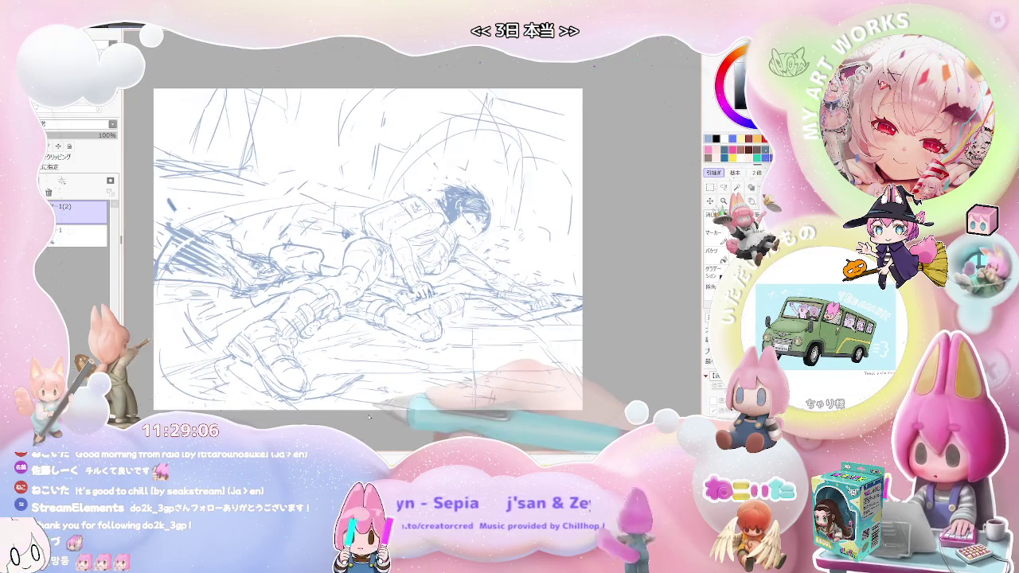
pyautogui.press('h')
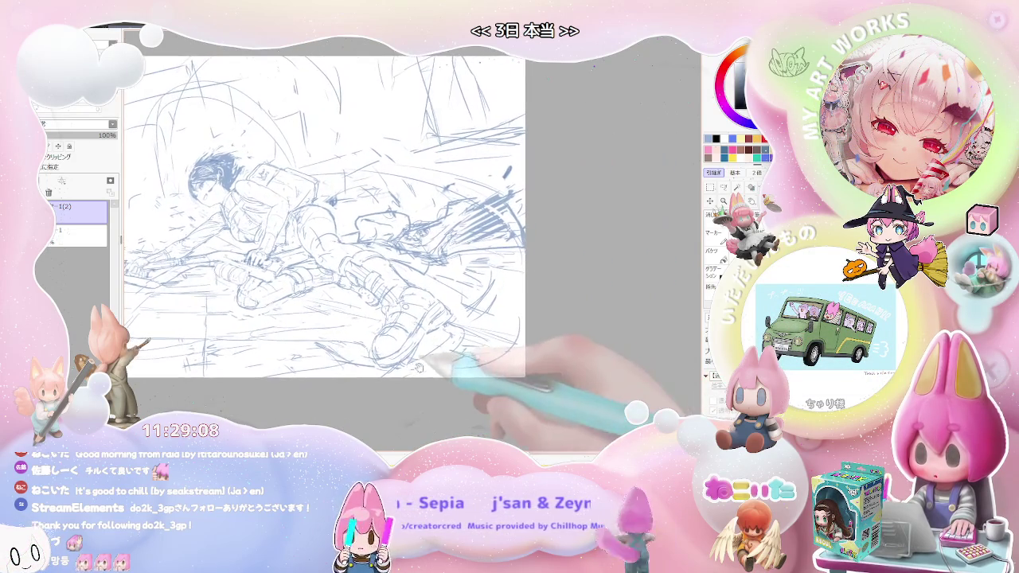
pyautogui.hotkey('ctrl', '+')
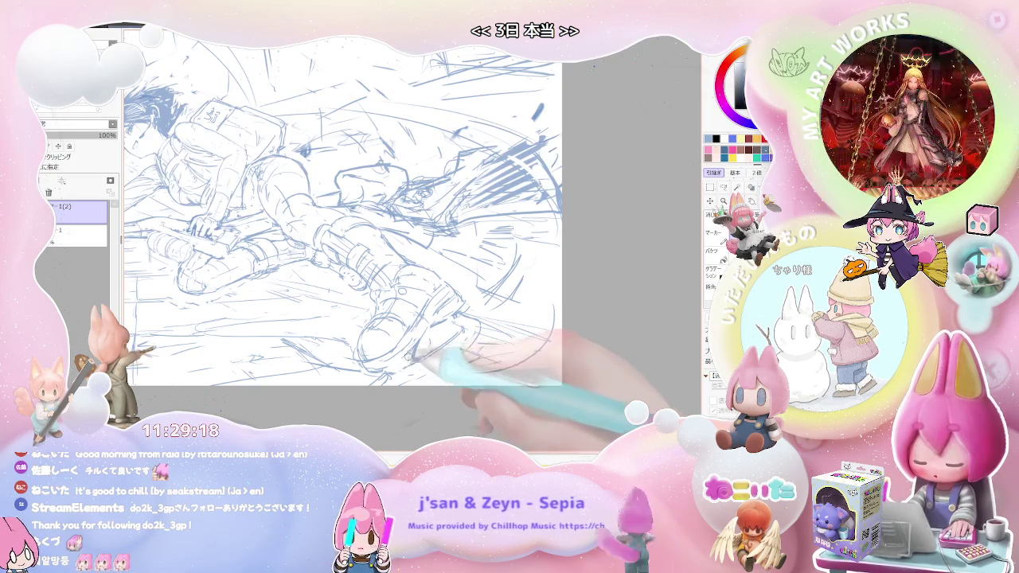
pyautogui.press(']')
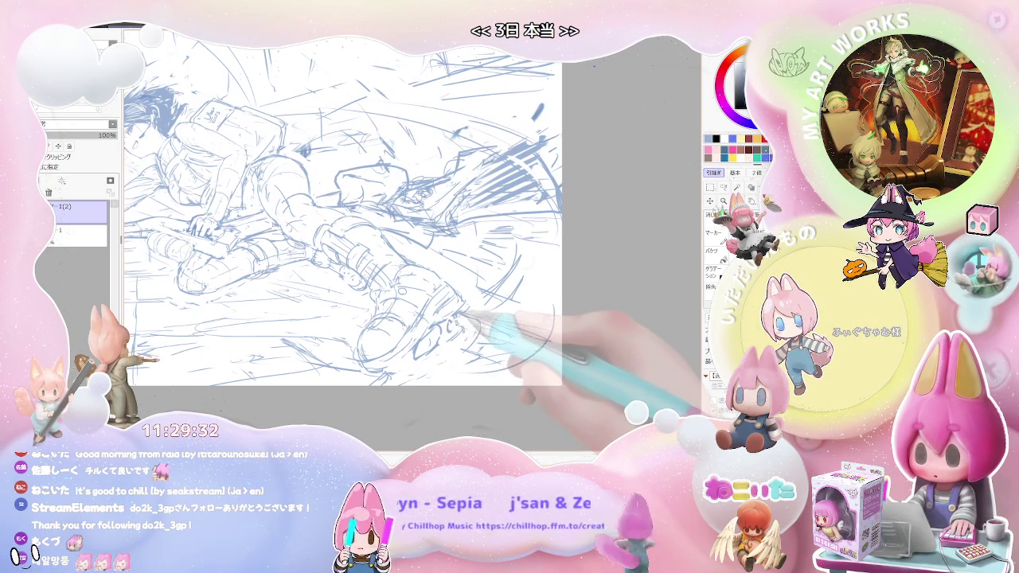
pyautogui.press('Home')
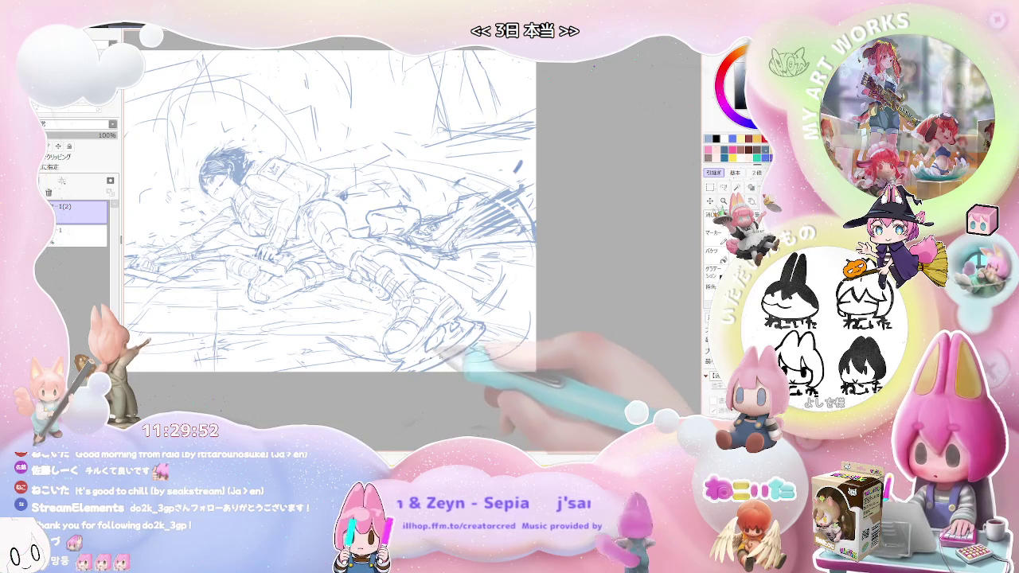
# - Mirror the view, pan the sketch left, and rotate toward level to frame the torso and arm
pyautogui.press('h')
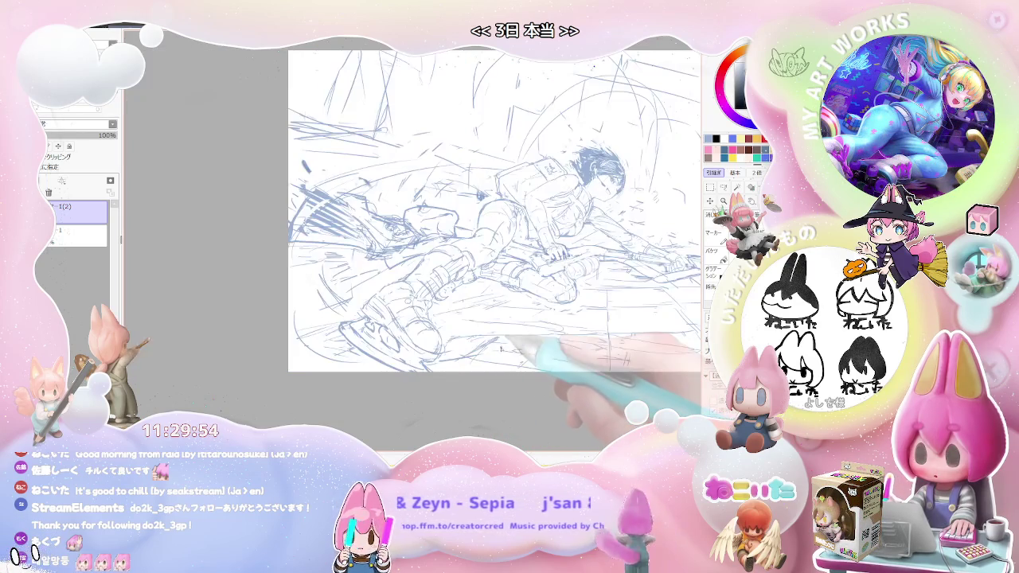
pyautogui.moveTo(527, 358); pyautogui.dragTo(254, 424)
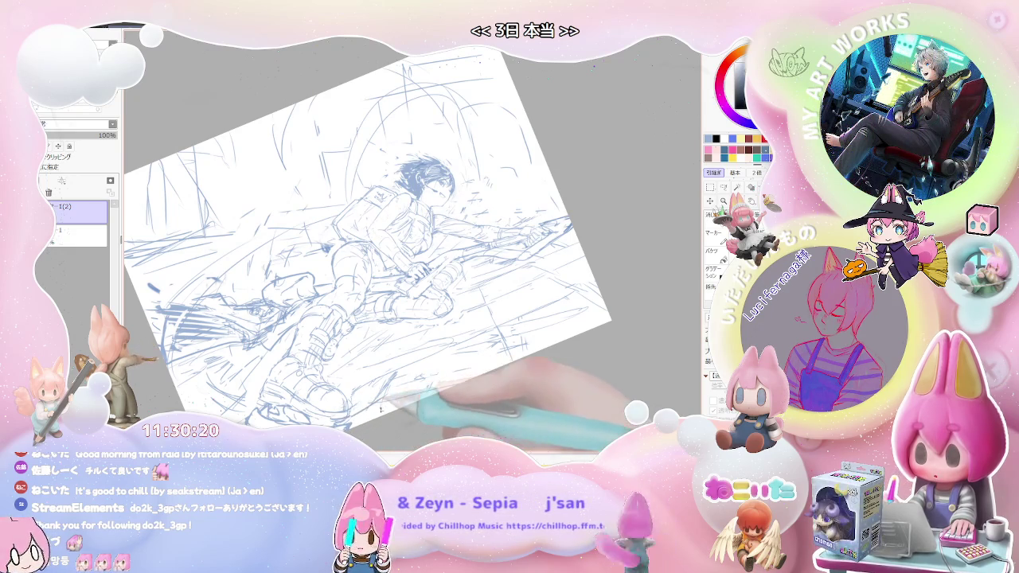
pyautogui.press('End')
pyautogui.press('End')
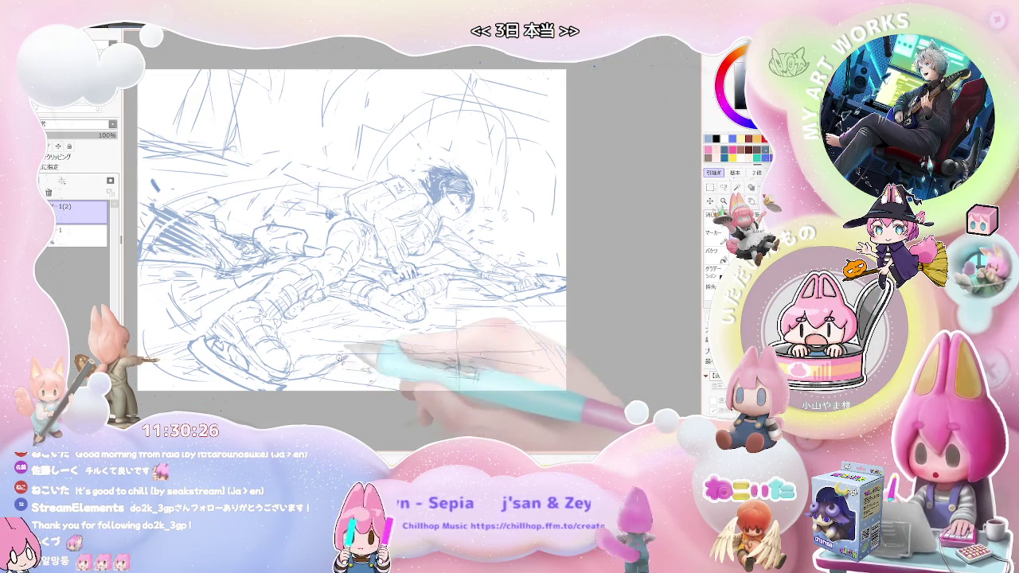
pyautogui.moveTo(364, 349)
pyautogui.mouseDown()
pyautogui.moveTo(355, 375)
pyautogui.moveTo(396, 320)
pyautogui.mouseUp()
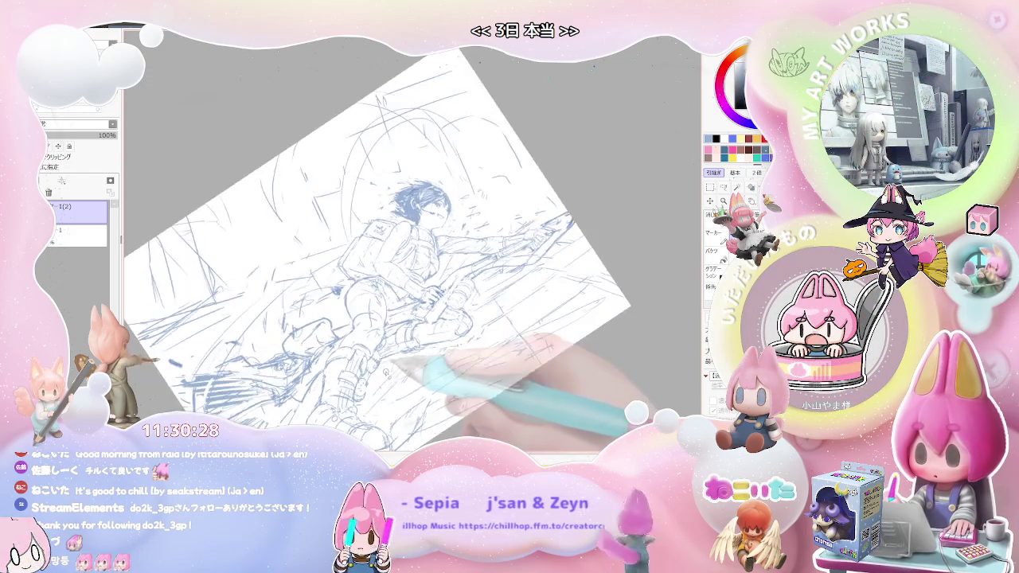
pyautogui.press('End')
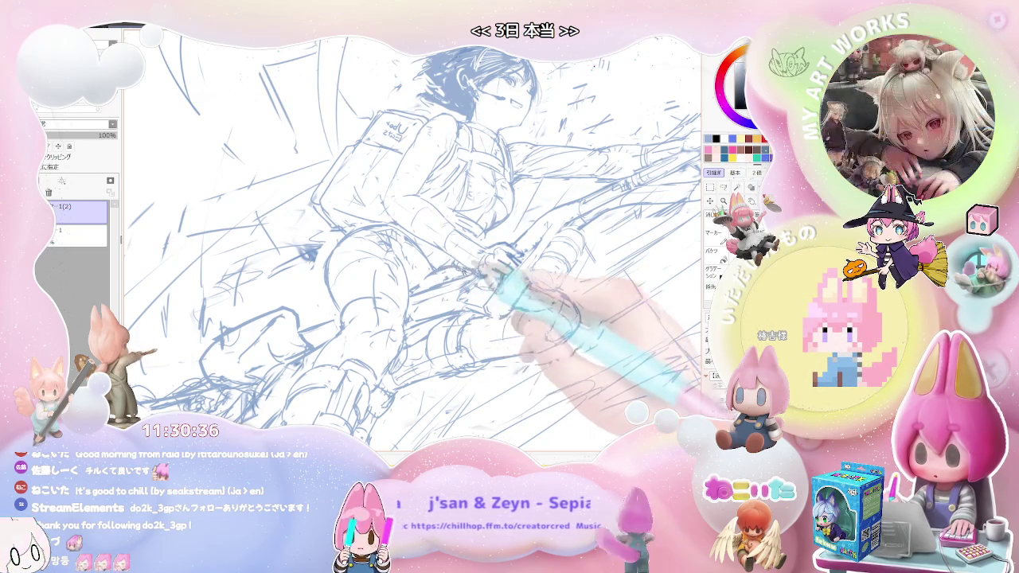
# - Tilt and straighten the view, then zoom out to see the page edges
pyautogui.press('End')
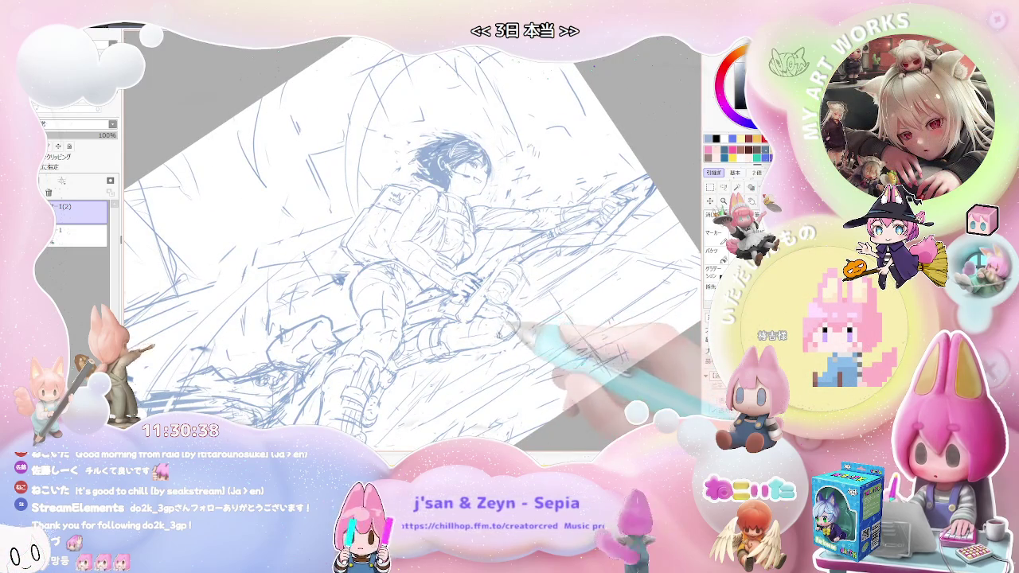
pyautogui.press('Delete')
pyautogui.press('Home')
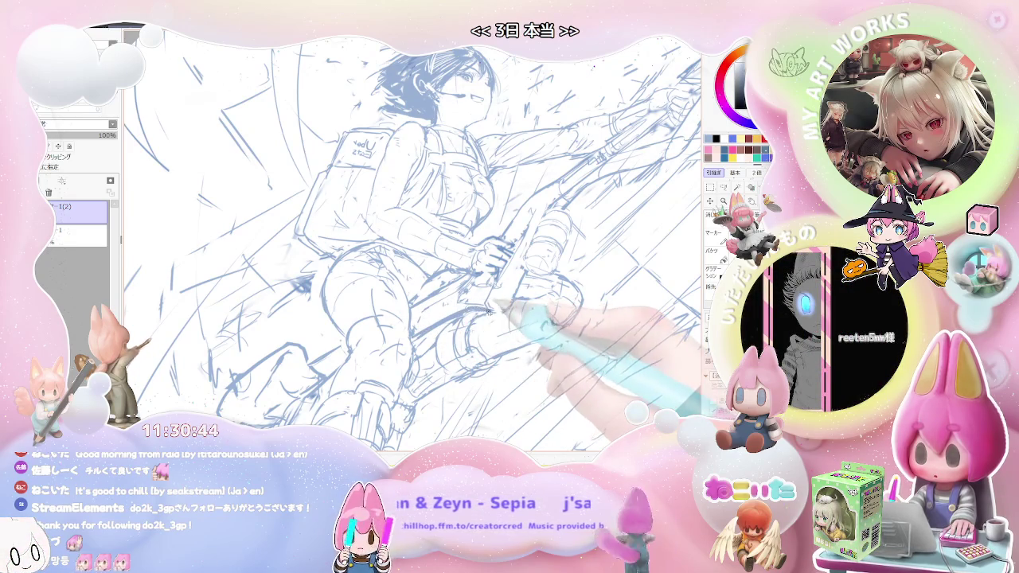
pyautogui.hotkey('ctrl', '-')
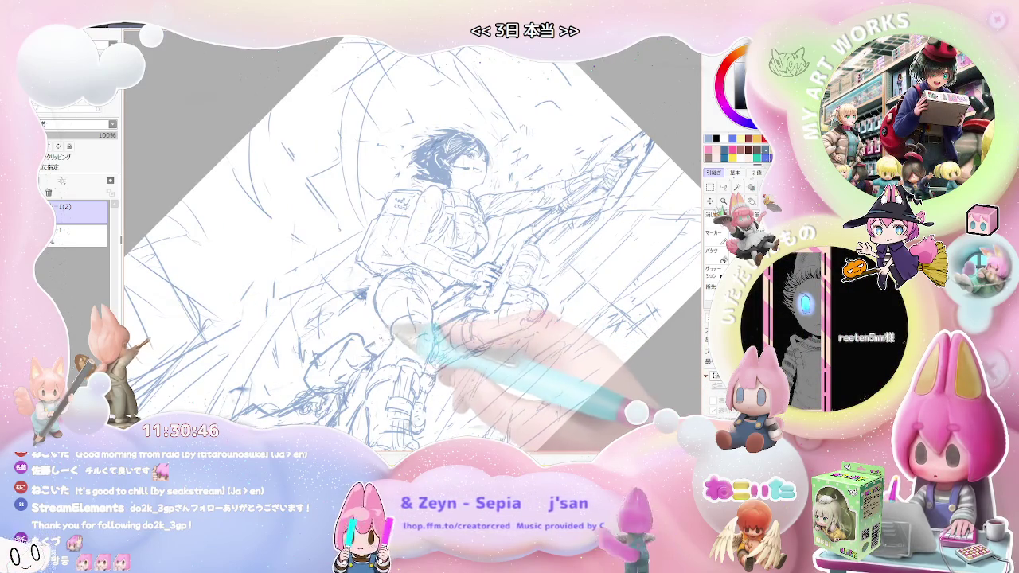
pyautogui.hotkey('ctrl', '-')
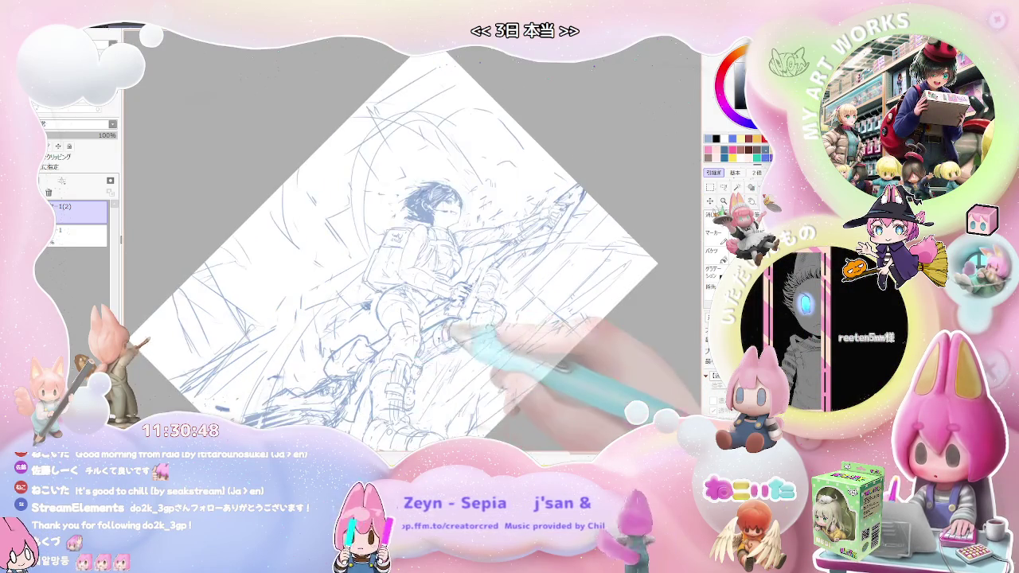
pyautogui.press('End')
pyautogui.press('End')
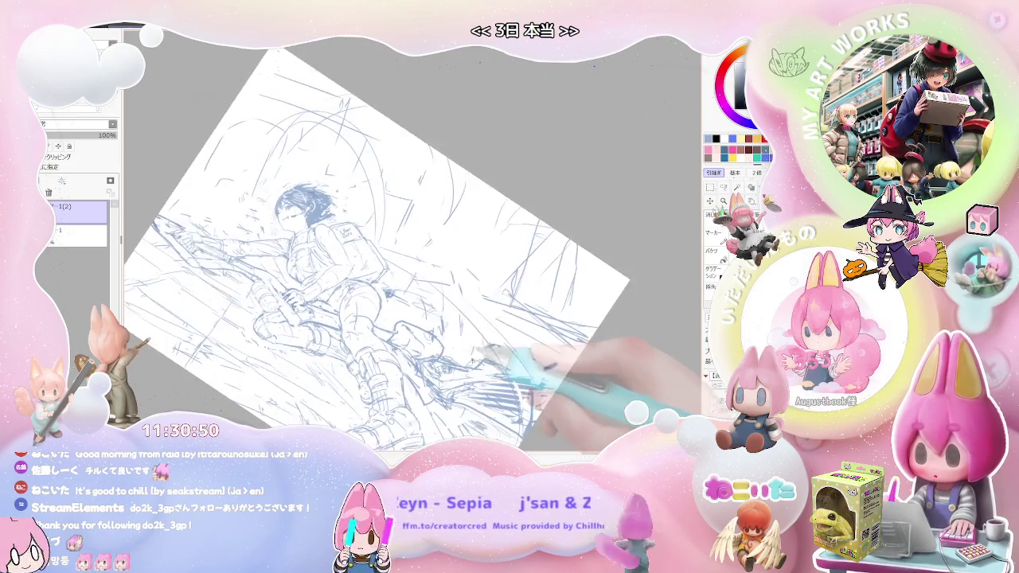
pyautogui.scroll(2, 457, 320)
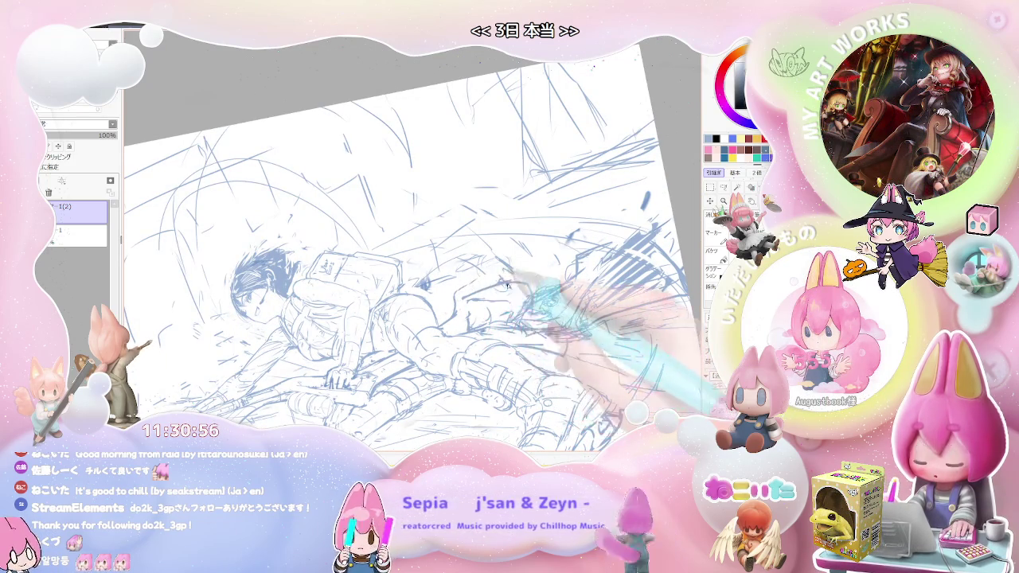
# - Rotate the drawing level, zoom so the sketch fills the view, and reset rotation upright
pyautogui.press('End')
pyautogui.press('End')
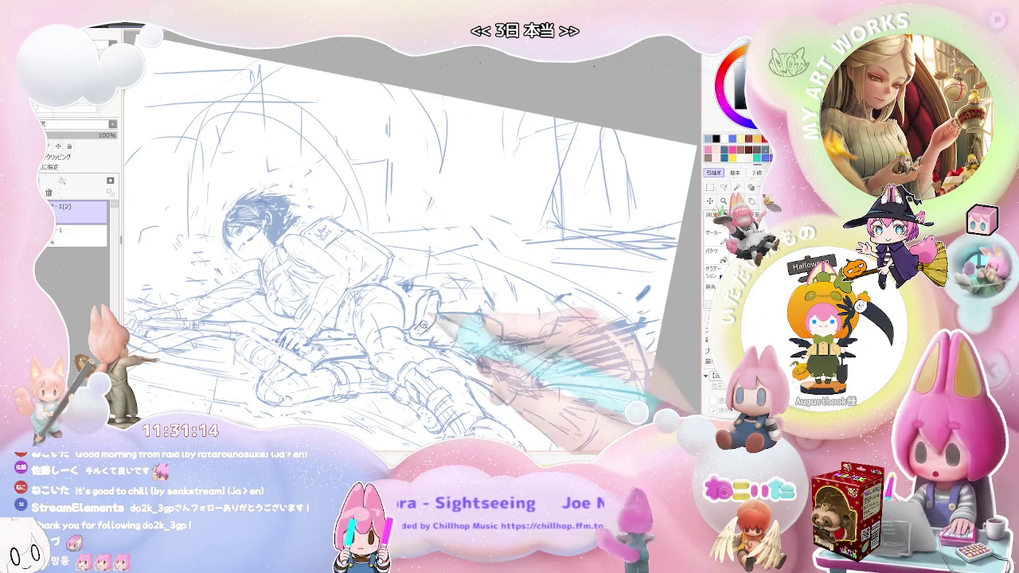
pyautogui.press('-')
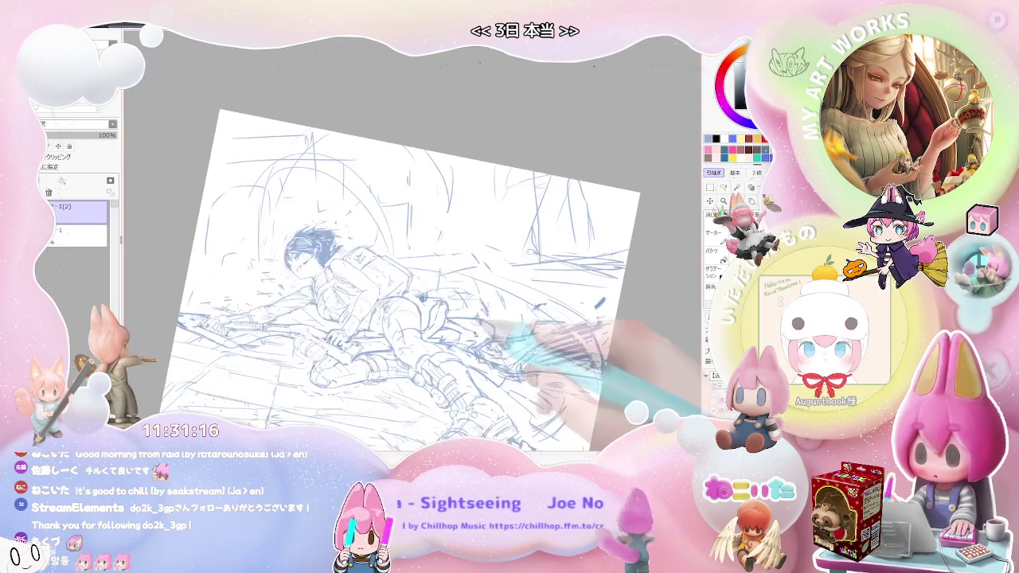
pyautogui.press('+')
pyautogui.press('+')
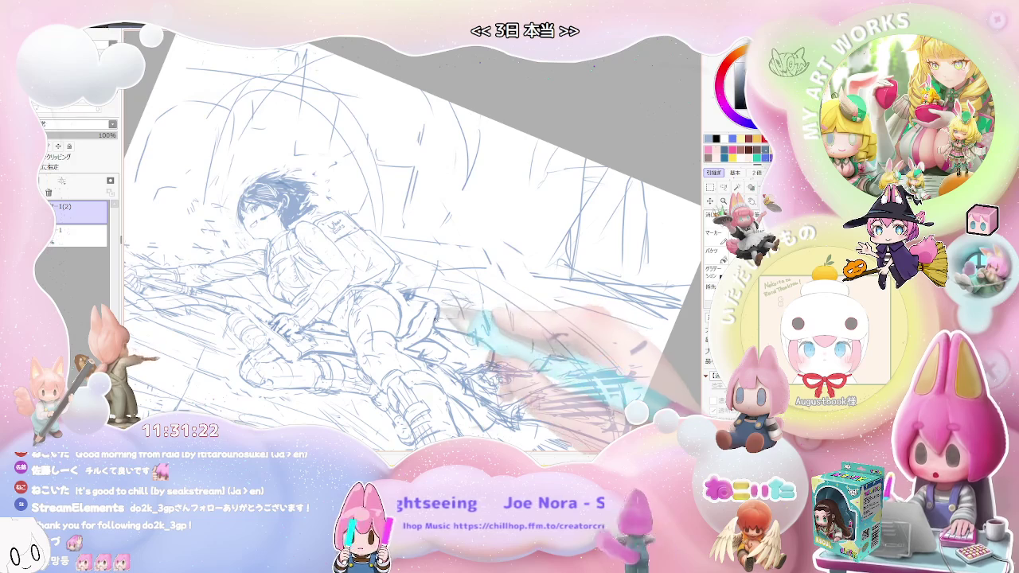
pyautogui.press('Home')
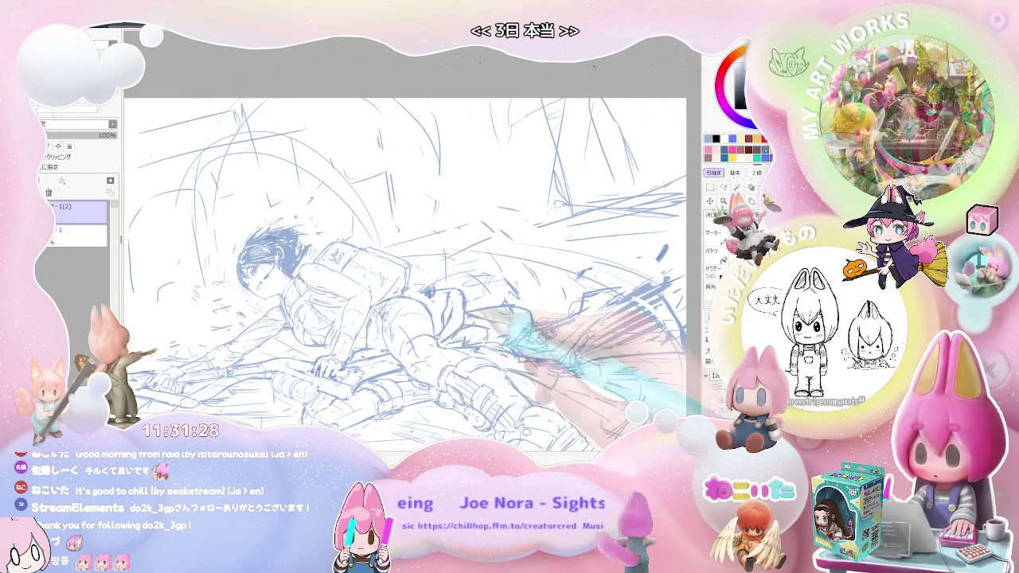
# - Zoom out one step, mirror the view, tilt it counterclockwise, and zoom in on the lower sketch
pyautogui.hotkey('ctrl', '-')
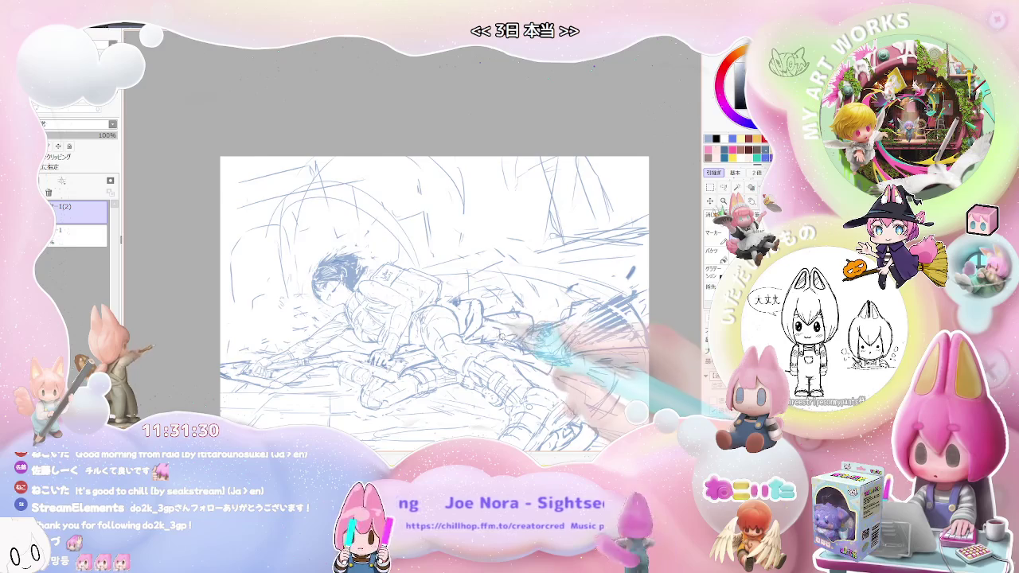
pyautogui.press('h')
pyautogui.press('Delete')
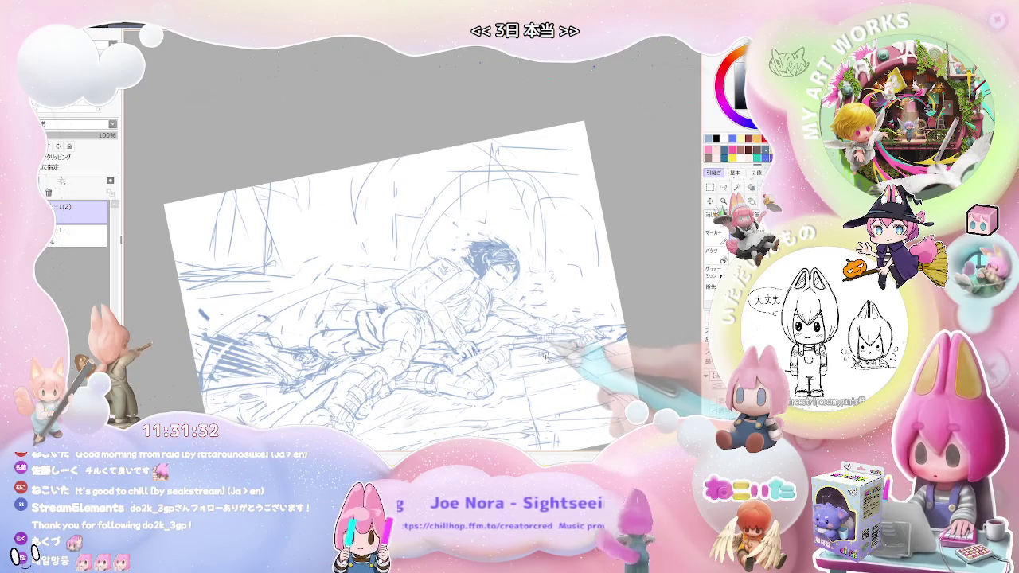
pyautogui.press('Delete')
pyautogui.press('Delete')
pyautogui.hotkey('ctrl', '+')
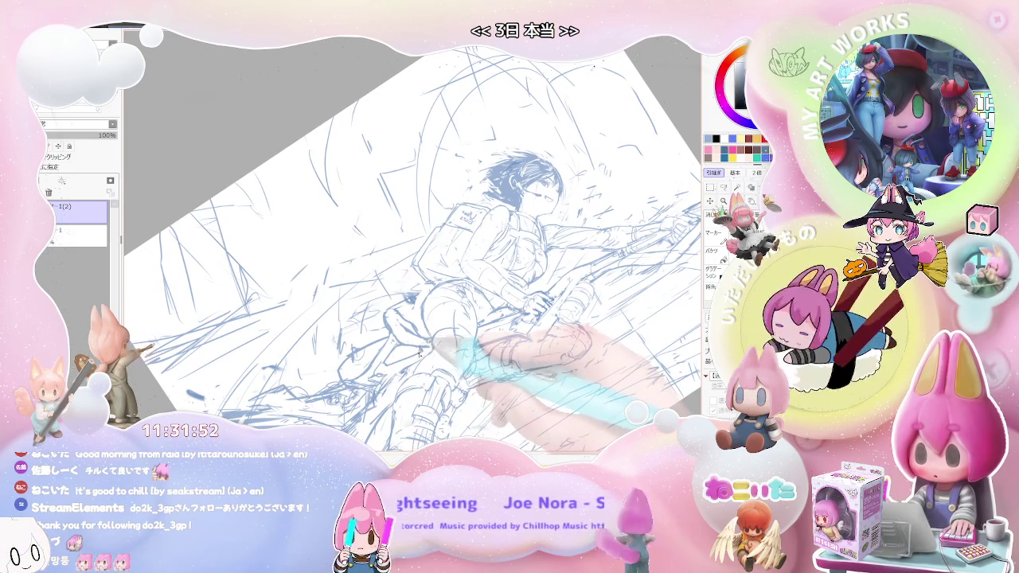
pyautogui.moveTo(477, 239); pyautogui.dragTo(462, 187)
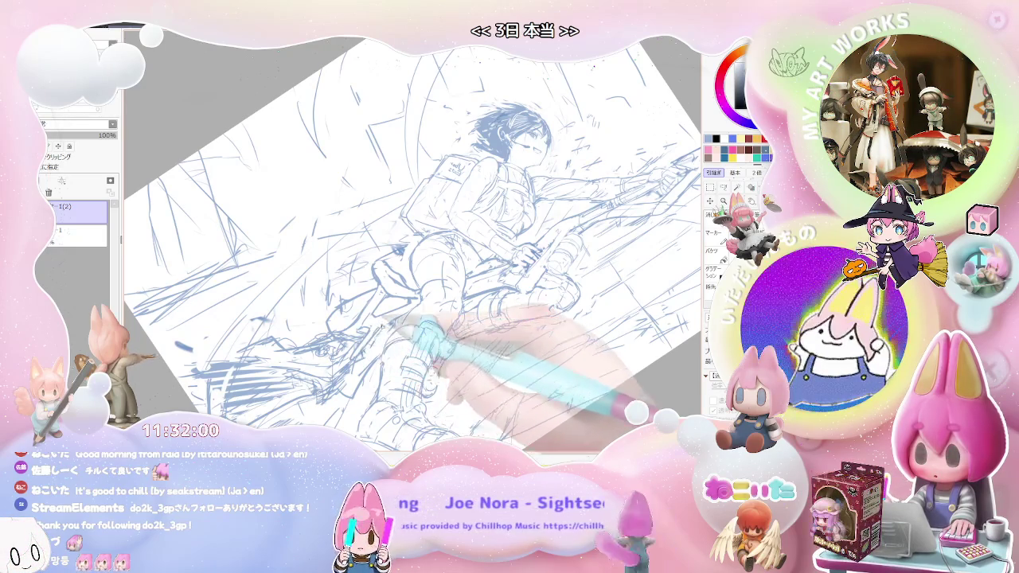
# - Reset rotation upright, shift the sketch left, and zoom in close on the head and backpack
pyautogui.press('pagedown')
pyautogui.press('End')
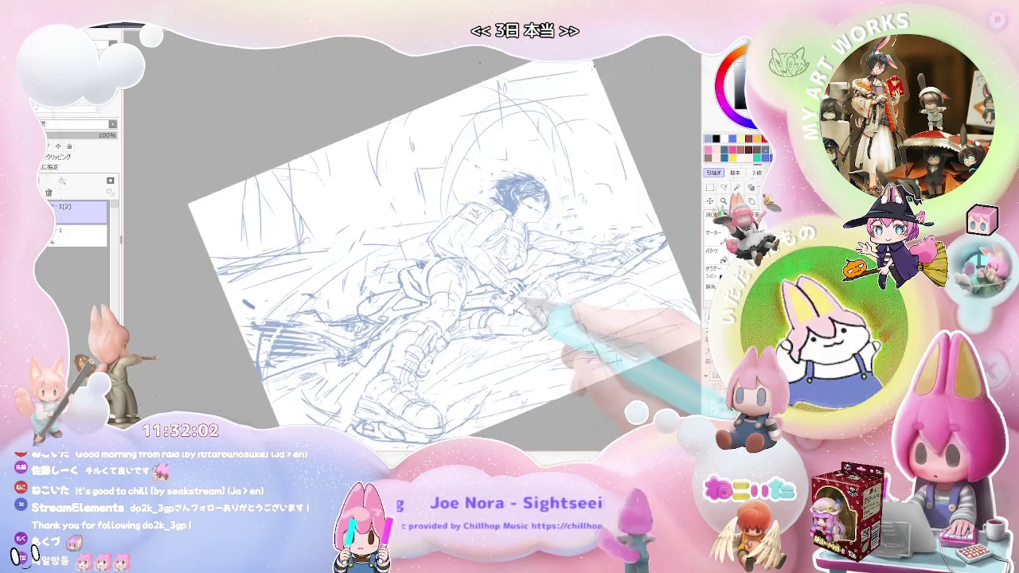
pyautogui.press('Home')
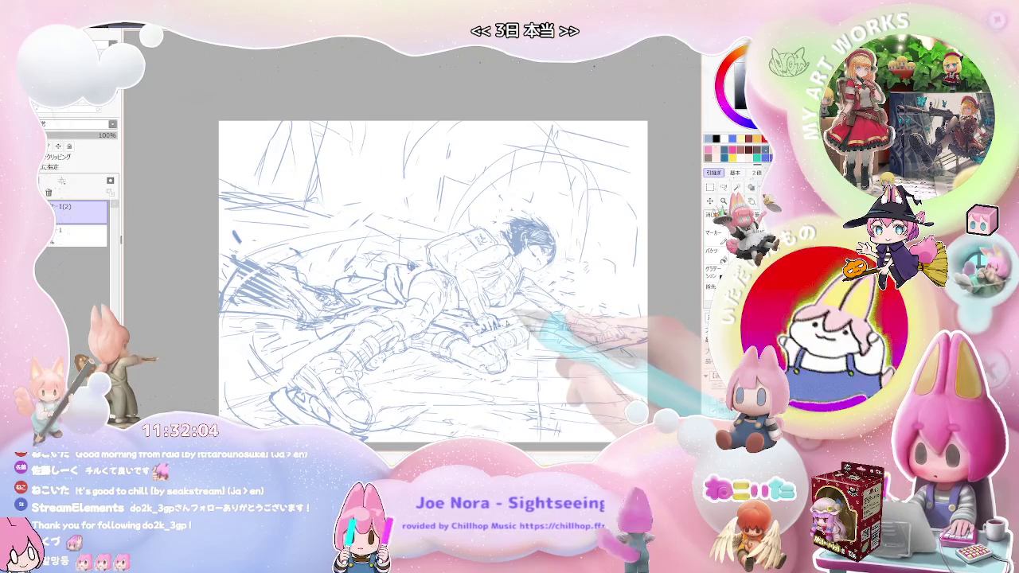
pyautogui.moveTo(539, 342); pyautogui.dragTo(491, 350)
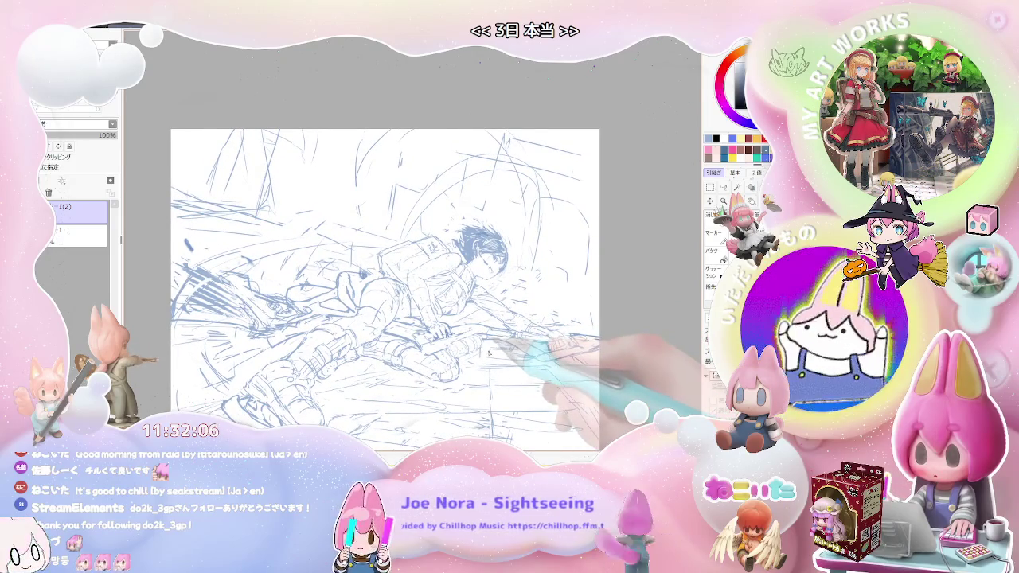
pyautogui.press('Delete')
pyautogui.press('pageup')
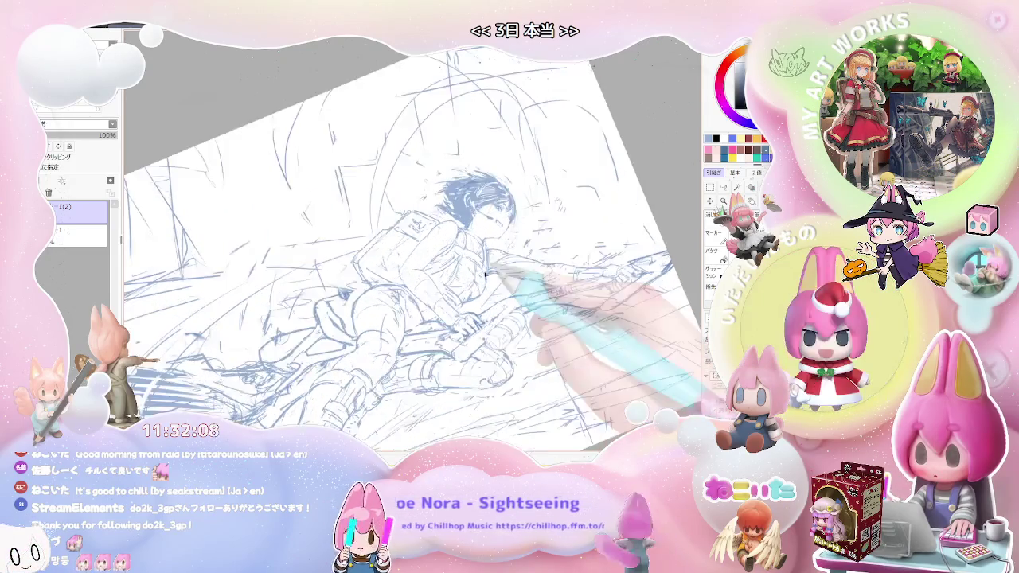
pyautogui.press('Home')
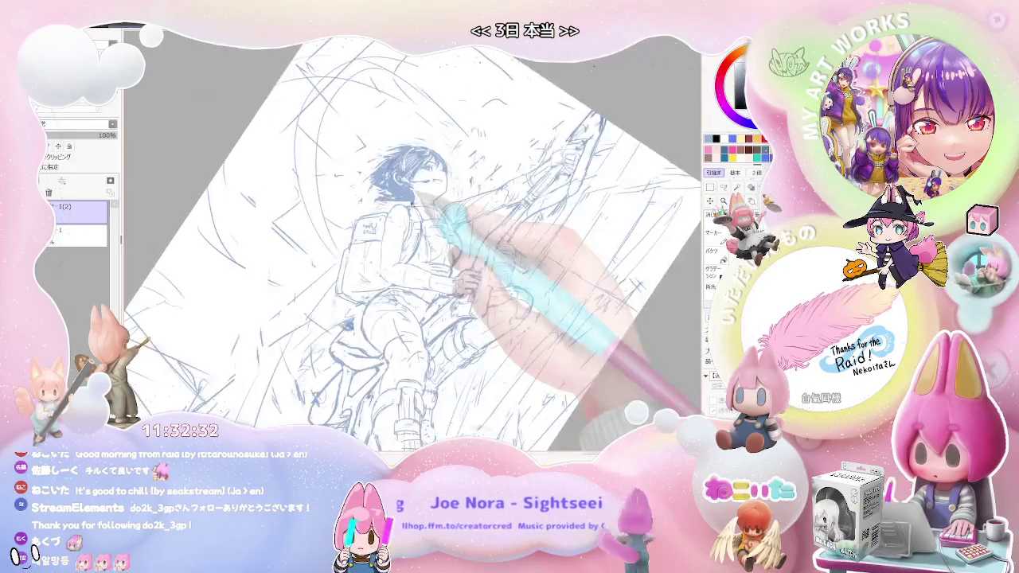
pyautogui.press('pageup')
pyautogui.press('Home')
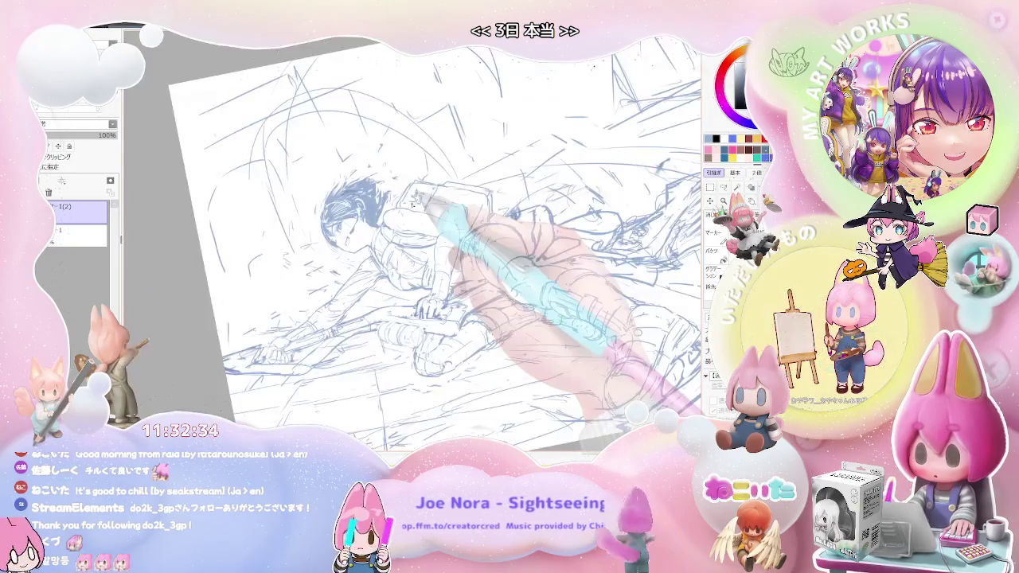
# - Zoom onto the backpack and draw a rectangle outline around its Uber Eats label
pyautogui.press('pageup')
pyautogui.press('Delete')
pyautogui.press('pageup')
pyautogui.press('pageup')
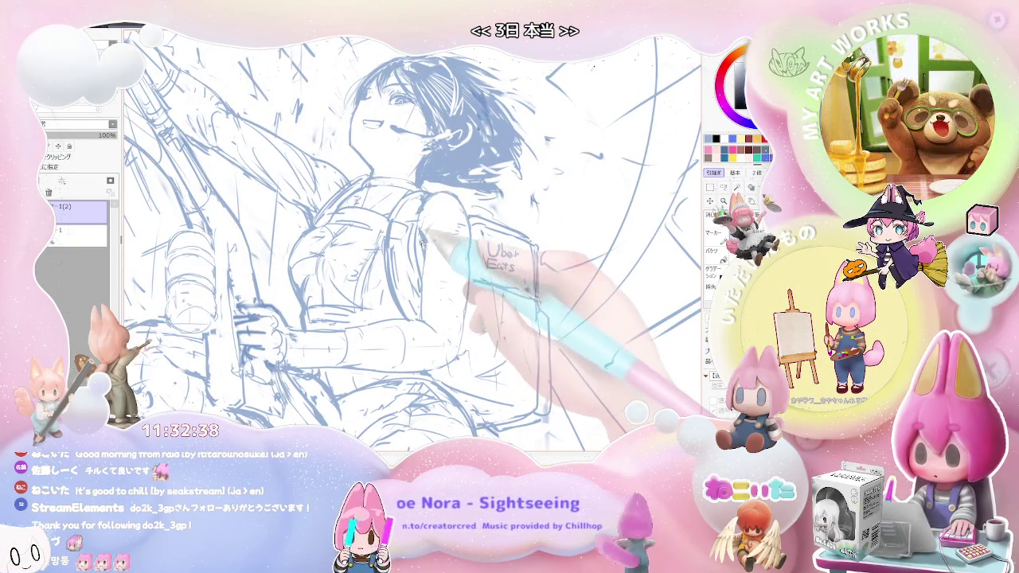
pyautogui.press('pagedown')
pyautogui.moveTo(458, 248)
pyautogui.mouseDown()
pyautogui.moveTo(498, 255)
pyautogui.moveTo(501, 367)
pyautogui.moveTo(462, 279)
pyautogui.mouseUp()
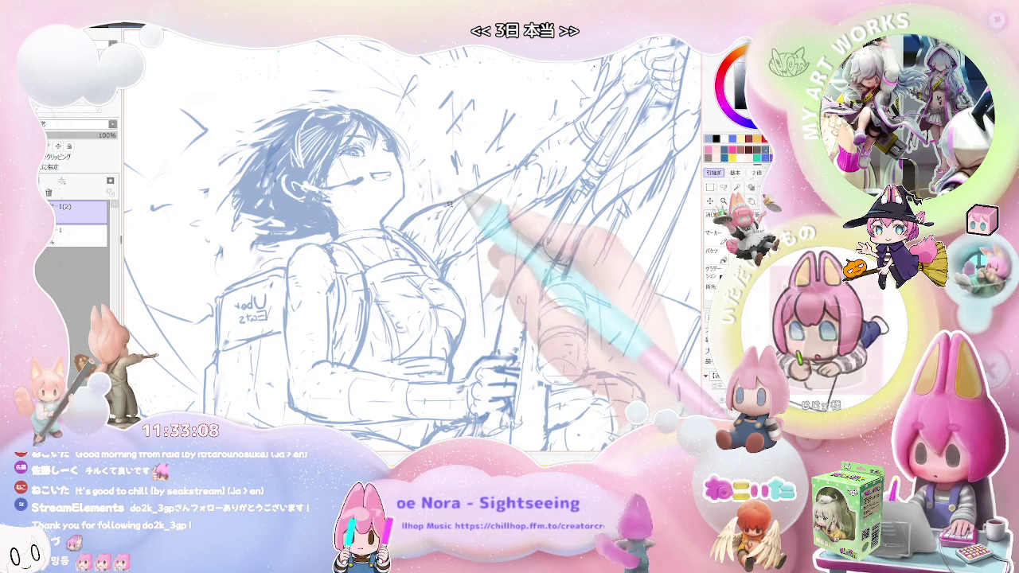
pyautogui.press('Home')
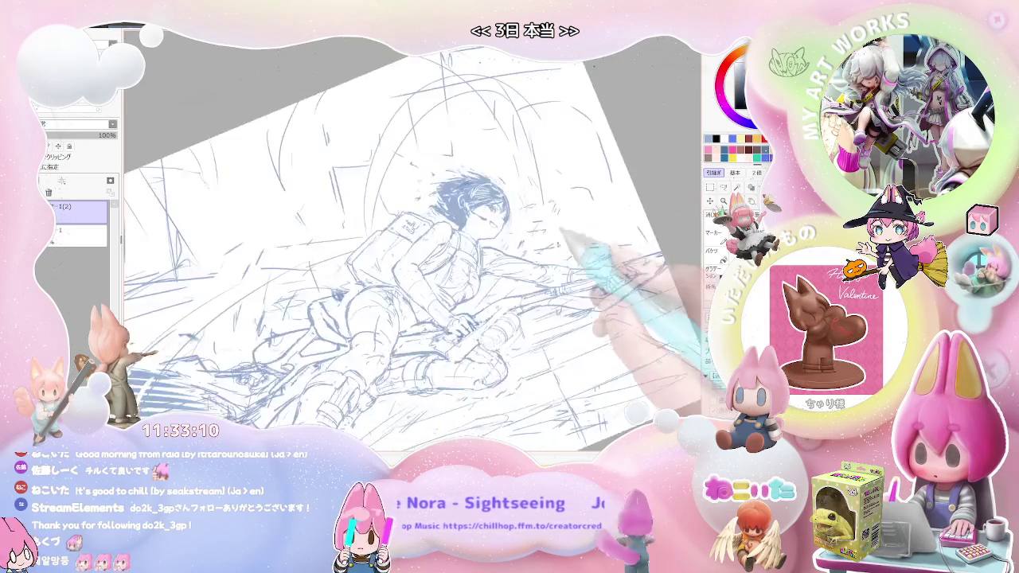
# - Tilt, zoom and shift the sheet to inspect the prone figure from several angles
pyautogui.press('End')
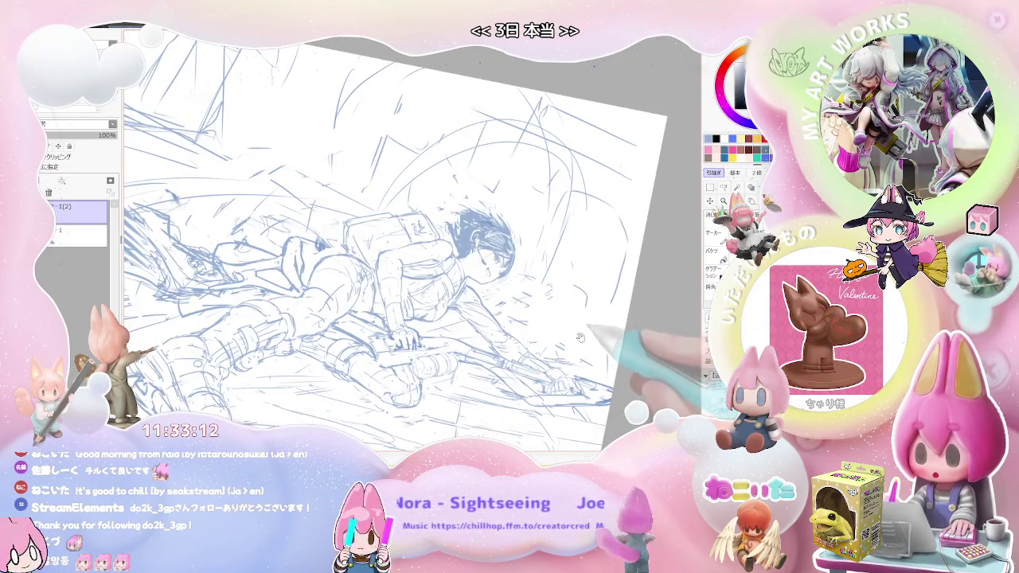
pyautogui.press('End')
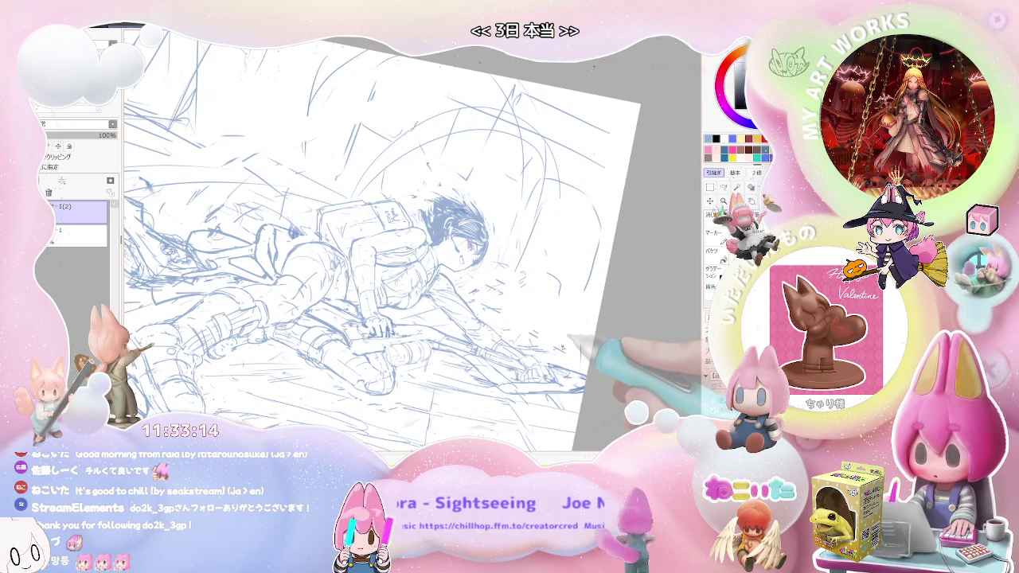
pyautogui.press('Delete')
pyautogui.press('Delete')
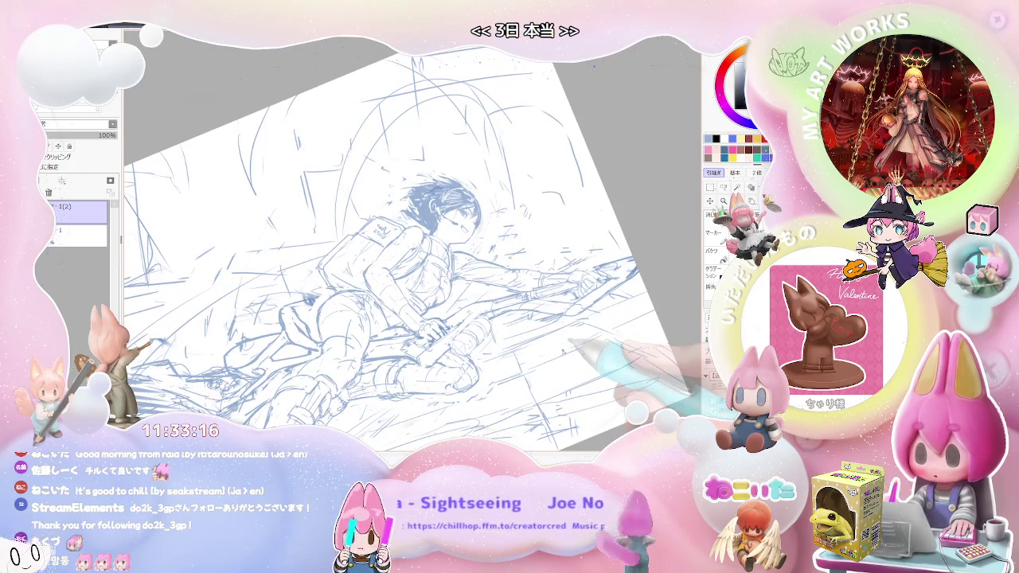
pyautogui.press('pageup')
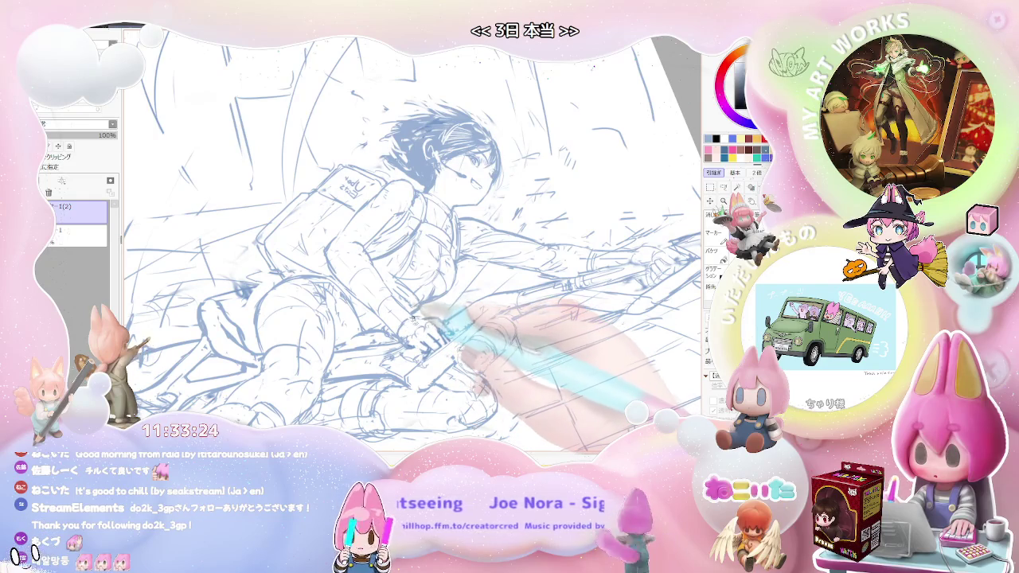
pyautogui.press('pagedown')
pyautogui.press('pagedown')
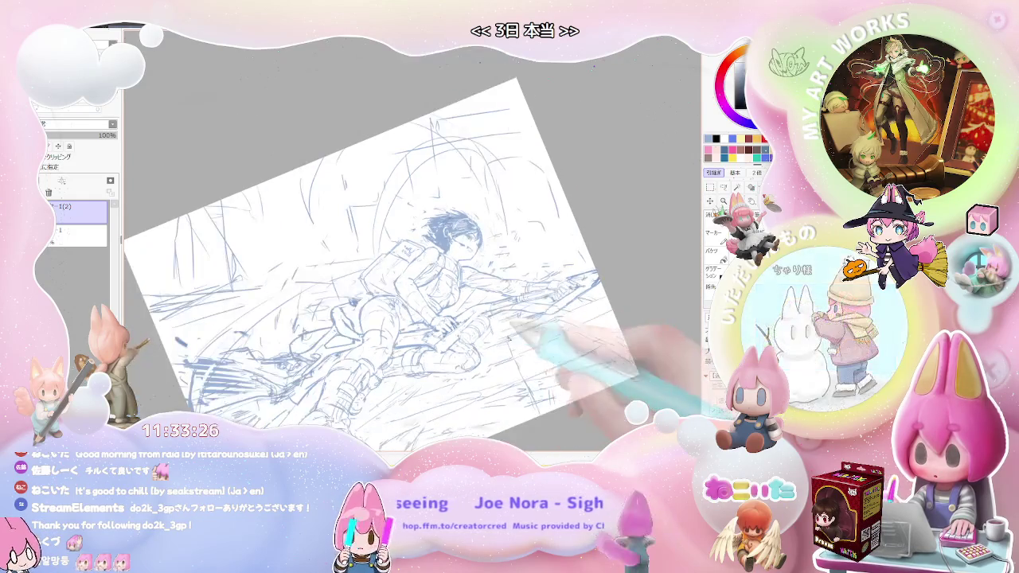
pyautogui.moveTo(525, 365); pyautogui.dragTo(518, 385)
pyautogui.press('End')
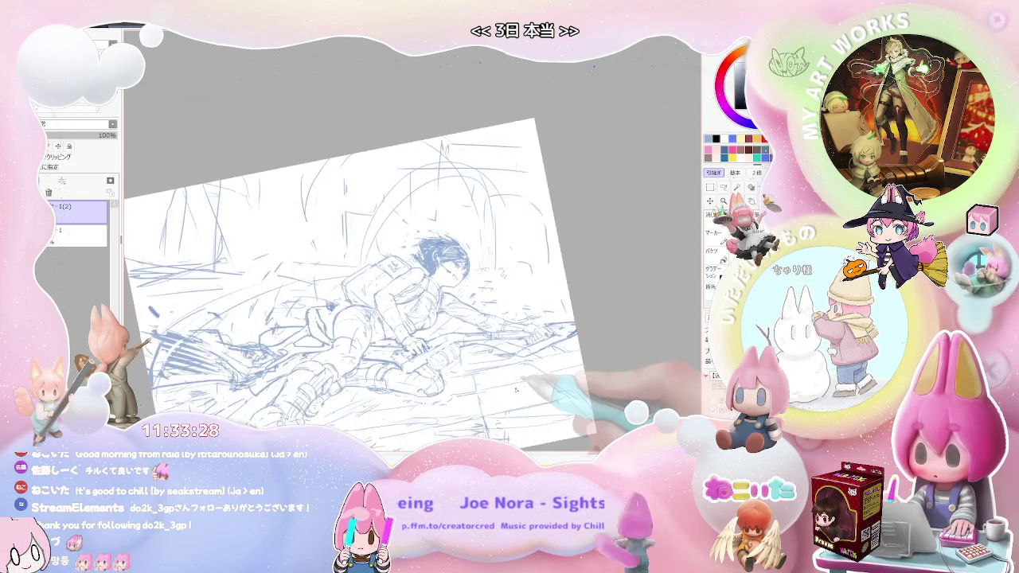
pyautogui.press('End')
pyautogui.press('Home')
pyautogui.press('pageup')
pyautogui.press('pageup')
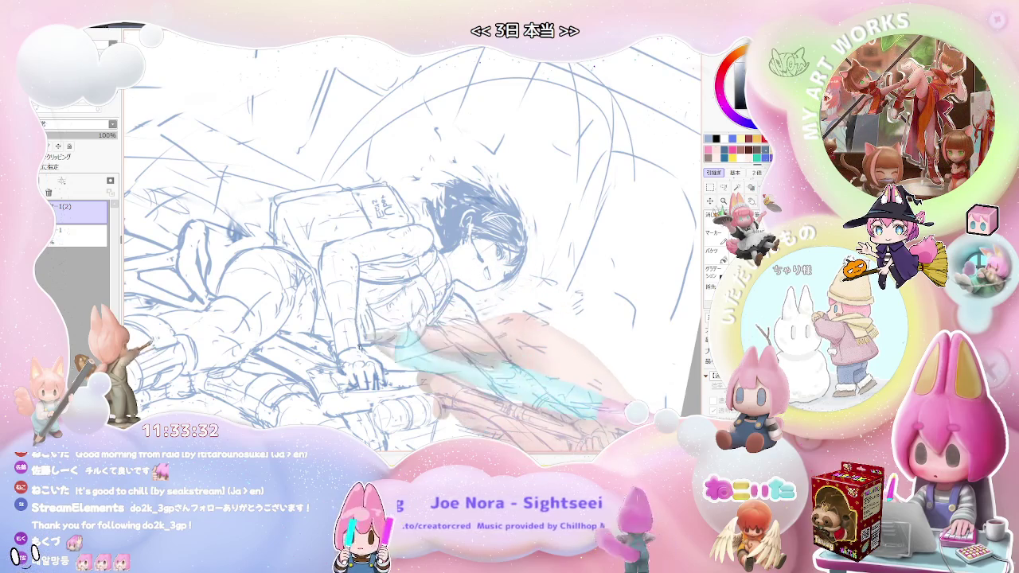
# - Rock the canvas both ways and zoom close, settling on a counterclockwise tilt for redrawing the leg
pyautogui.press('pagedown')
pyautogui.press('End')
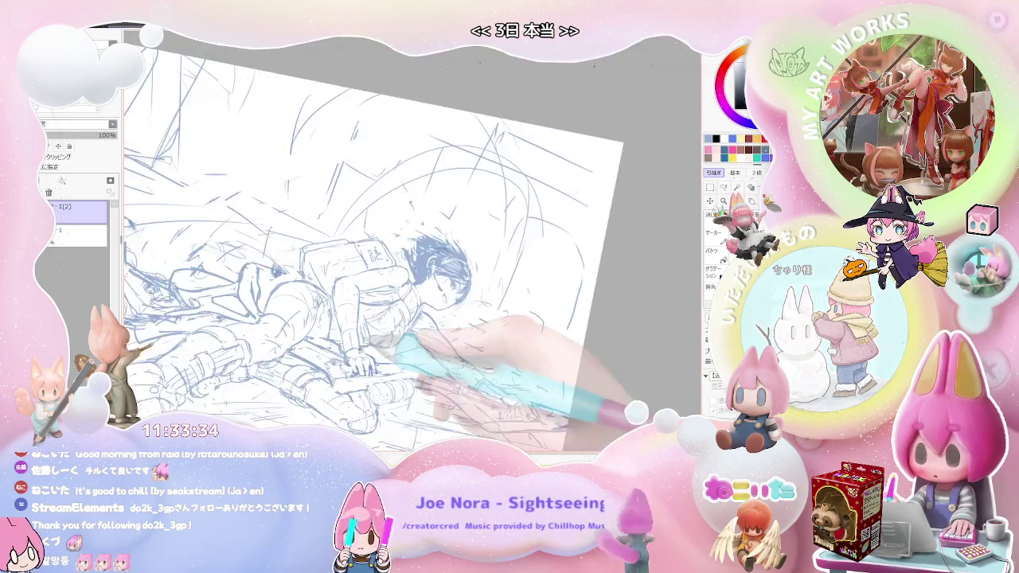
pyautogui.press('Delete')
pyautogui.press('Delete')
pyautogui.press('Delete')
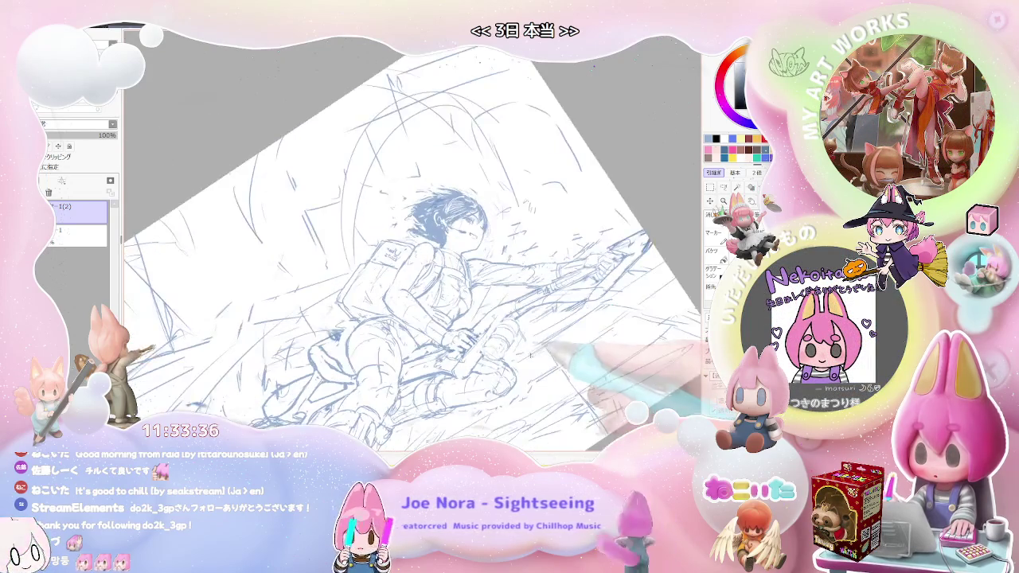
pyautogui.press('pageup')
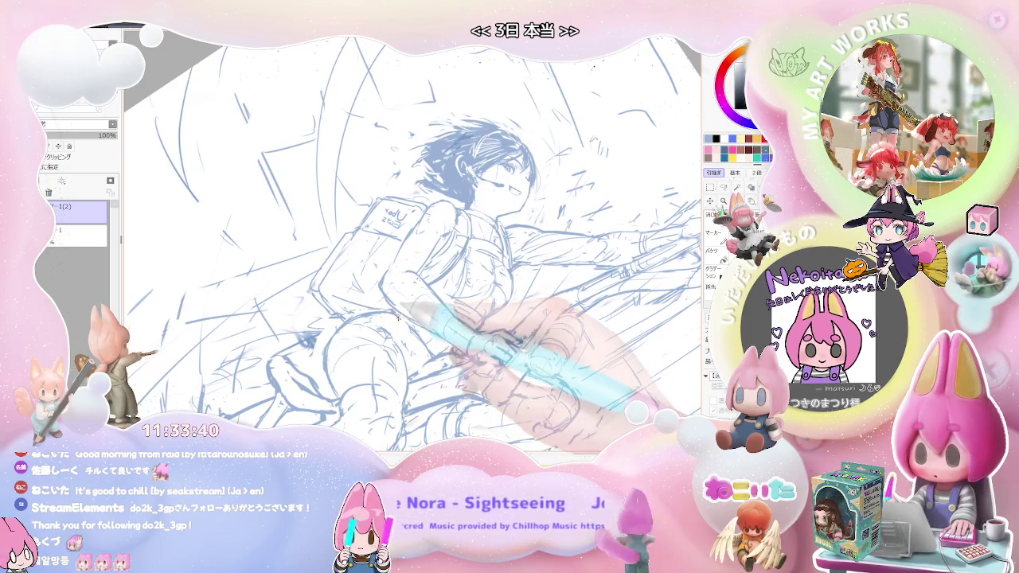
pyautogui.press('pagedown')
pyautogui.press('Delete')
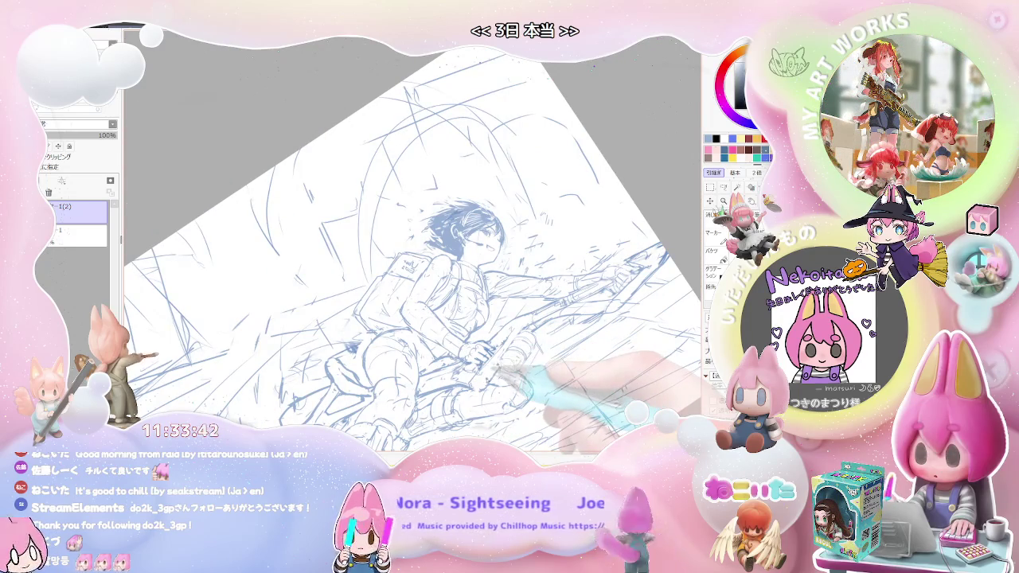
pyautogui.press('End')
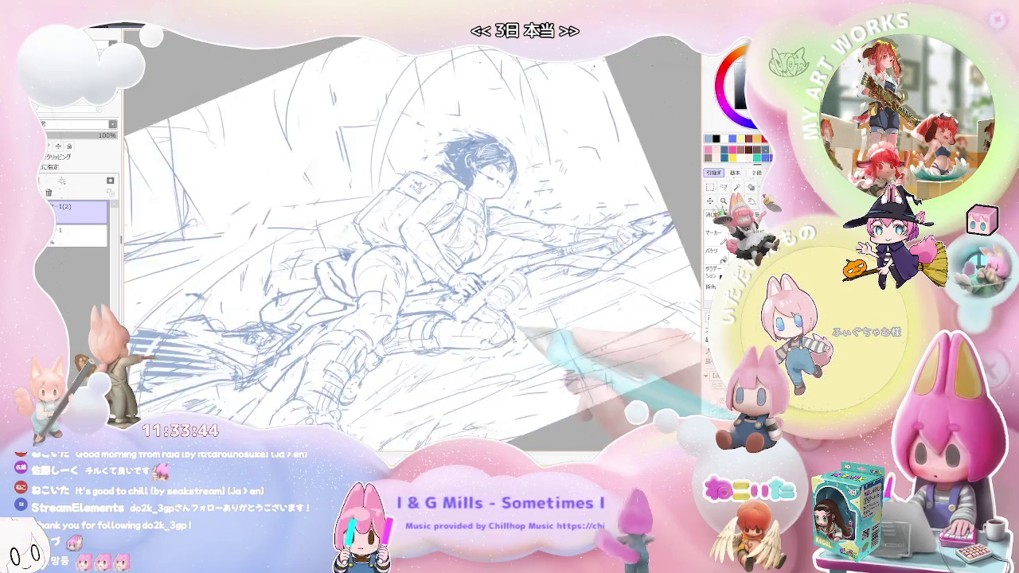
pyautogui.press('pageup')
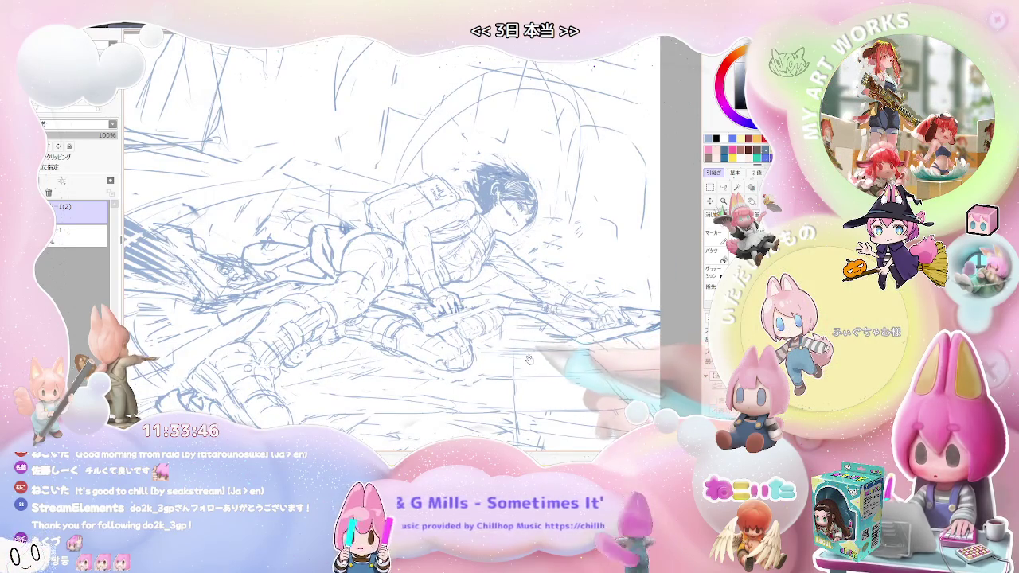
pyautogui.press('Delete')
pyautogui.press('Delete')
pyautogui.press('Delete')
pyautogui.press('Delete')
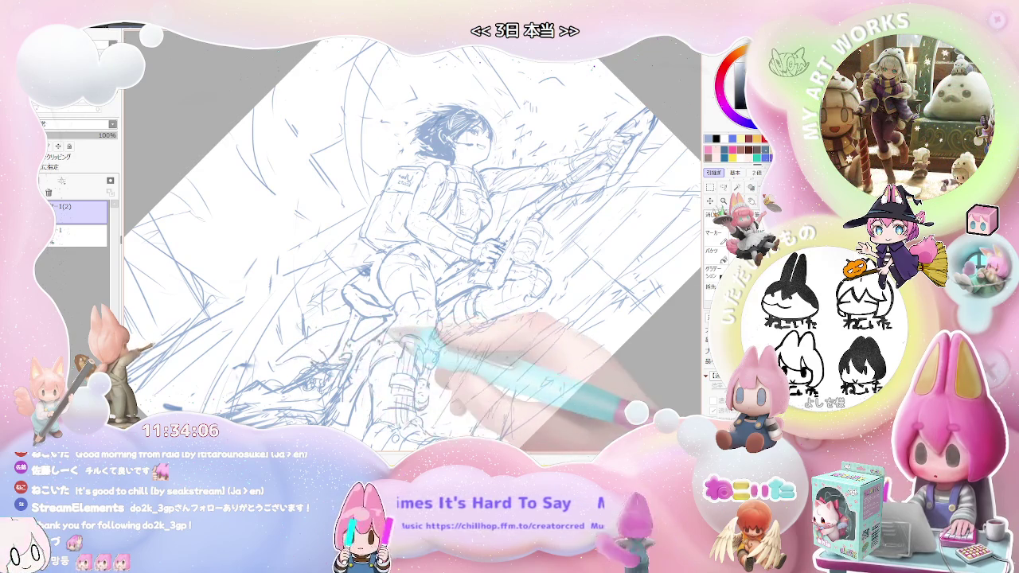
pyautogui.press('Delete')
pyautogui.press('Delete')
pyautogui.press('Delete')
pyautogui.press('Delete')
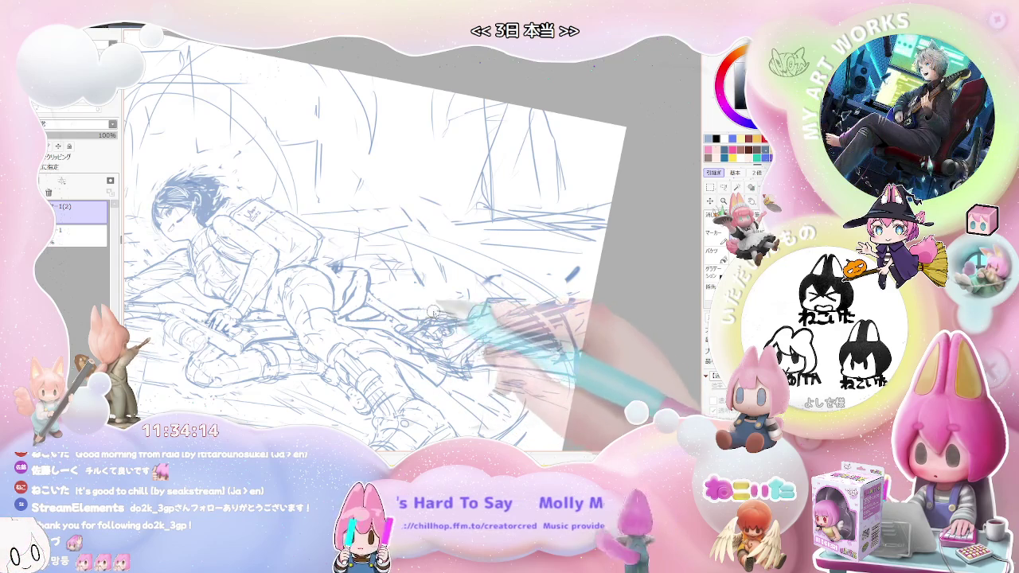
# - Hatch the broom bristles behind the girl with dense short strokes
pyautogui.moveTo(438, 305); pyautogui.dragTo(458, 296)
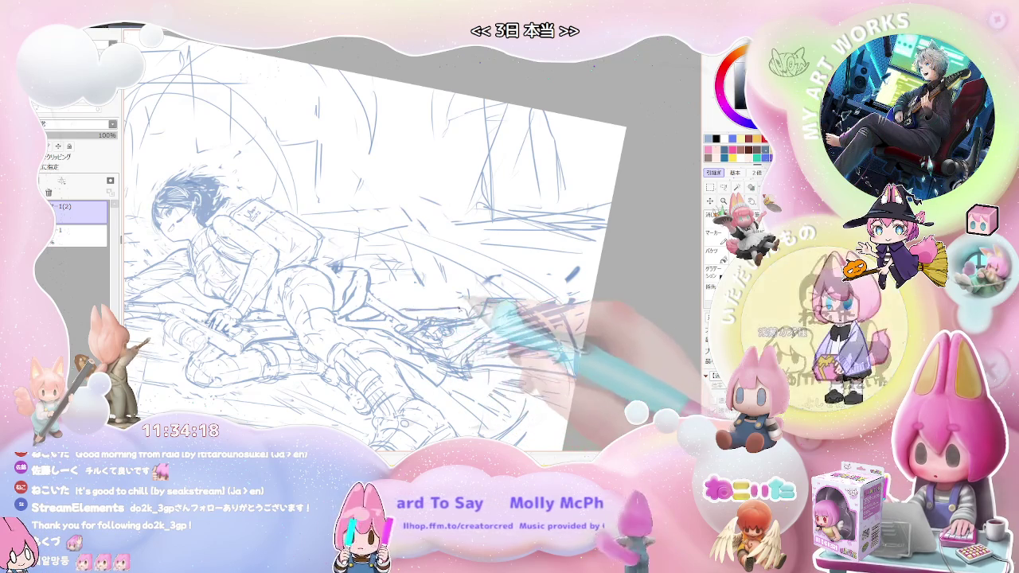
pyautogui.moveTo(566, 309); pyautogui.dragTo(518, 350)
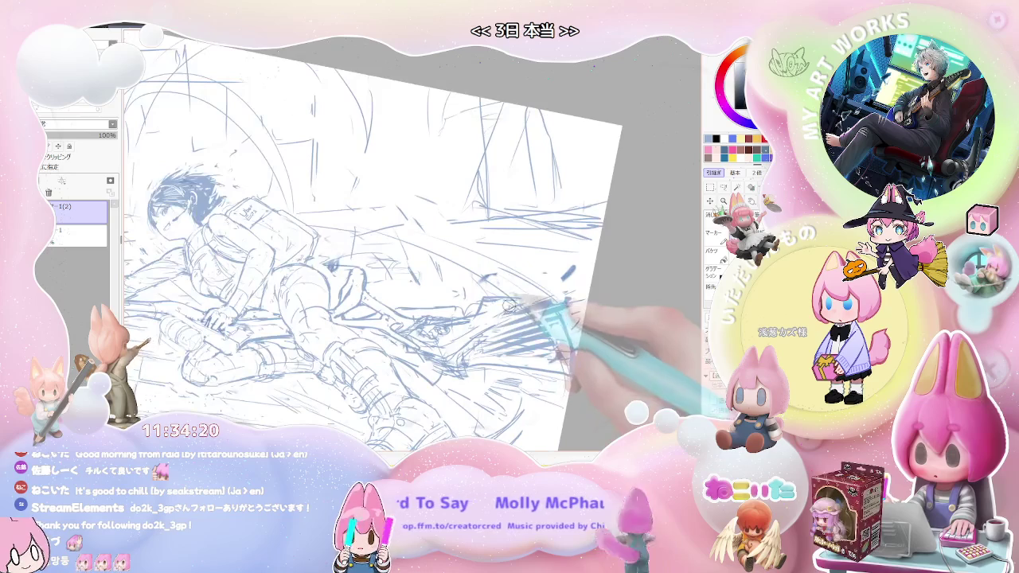
pyautogui.moveTo(493, 305); pyautogui.dragTo(450, 299)
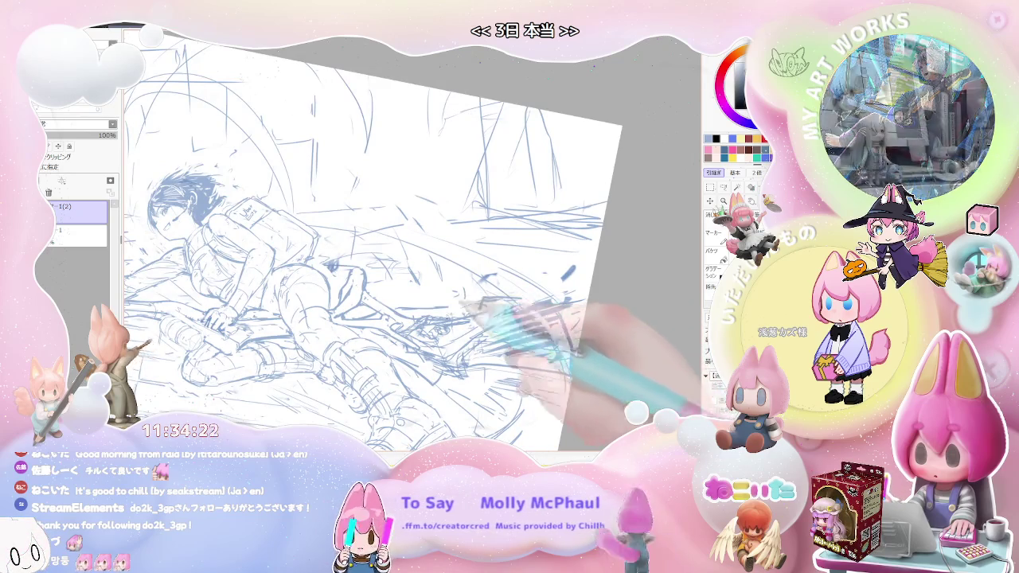
# - Level, zoom and tilt the view, then mirror it horizontally to check the drawing
pyautogui.press('Delete')
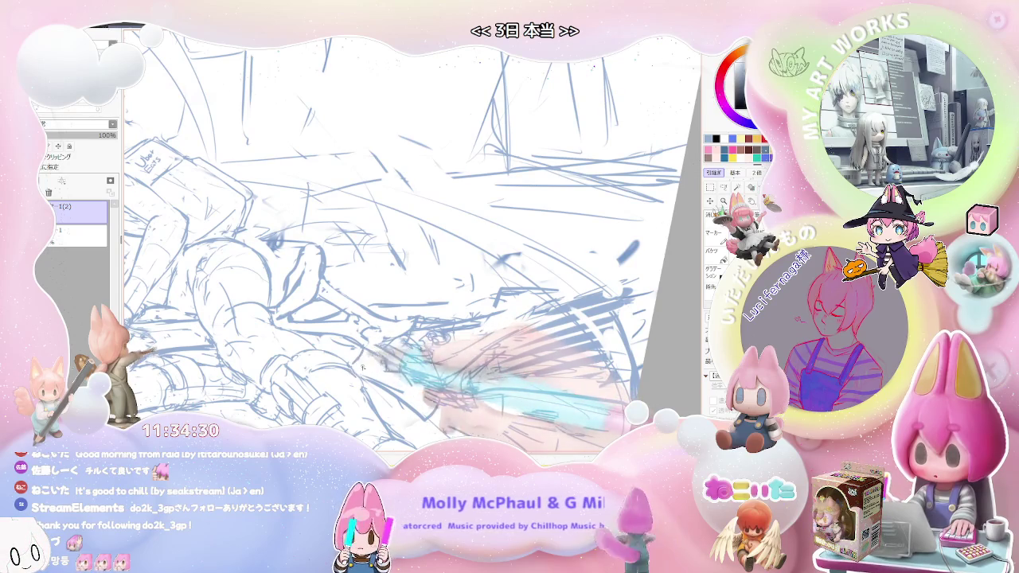
pyautogui.press('End')
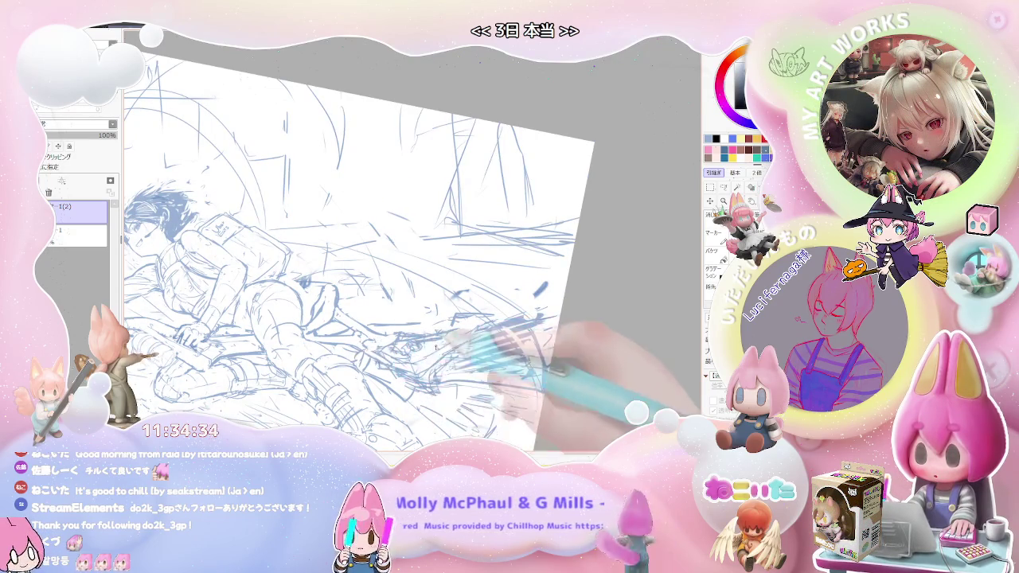
pyautogui.hotkey('ctrl', '-')
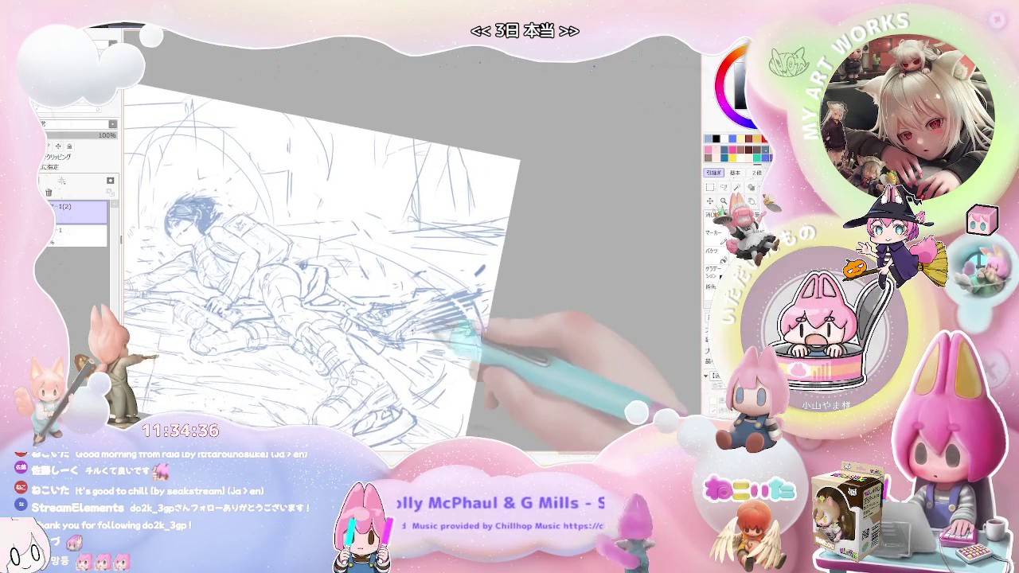
pyautogui.hotkey('ctrl', '+')
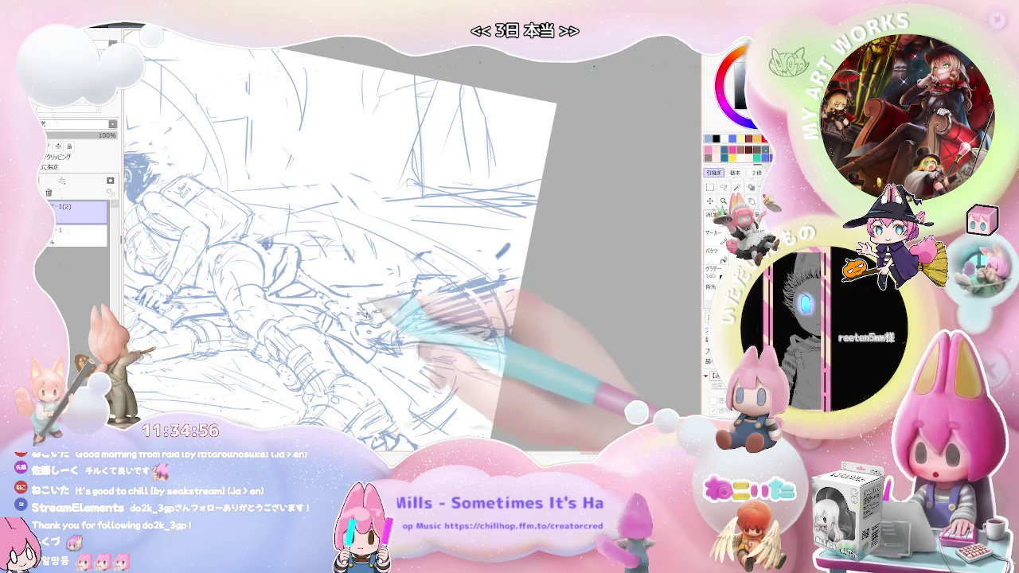
pyautogui.press('h')
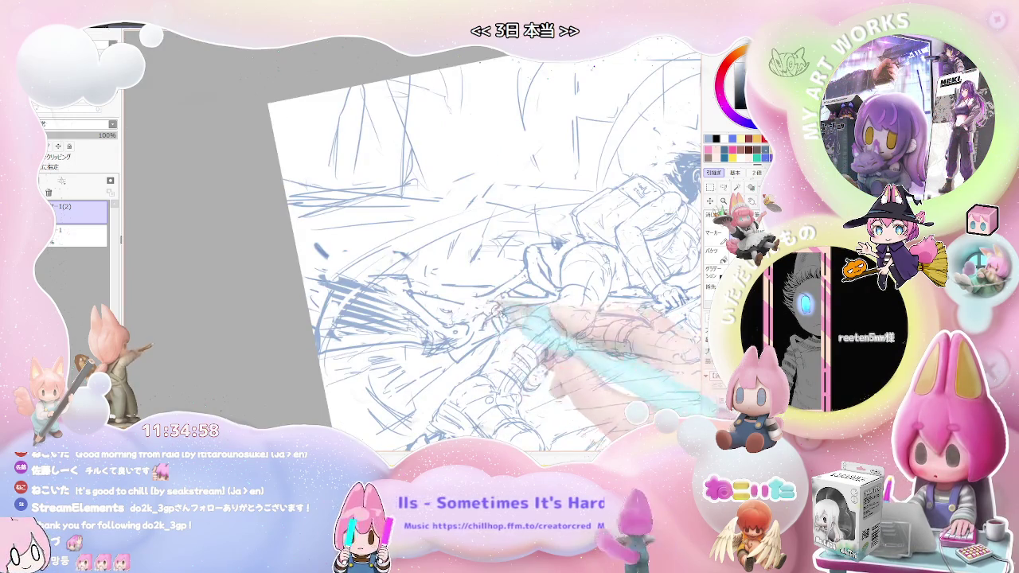
pyautogui.moveTo(476, 314)
pyautogui.mouseDown()
pyautogui.moveTo(506, 366)
pyautogui.moveTo(413, 302)
pyautogui.mouseUp()
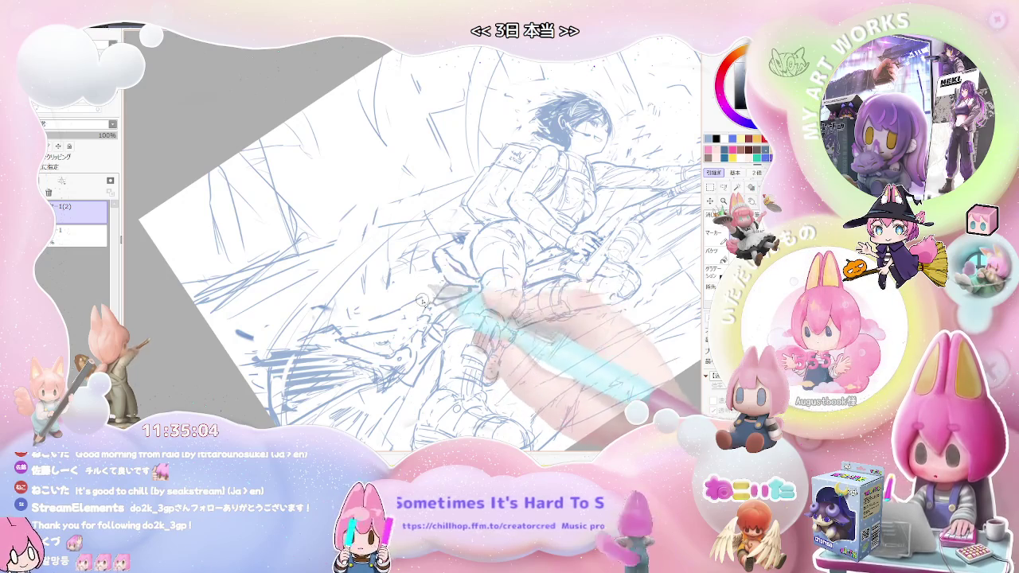
# - Zoom out to the whole page, then reframe the figure upright around its torso and legs
pyautogui.press('-')
pyautogui.press('-')
pyautogui.press('+')
pyautogui.press('+')
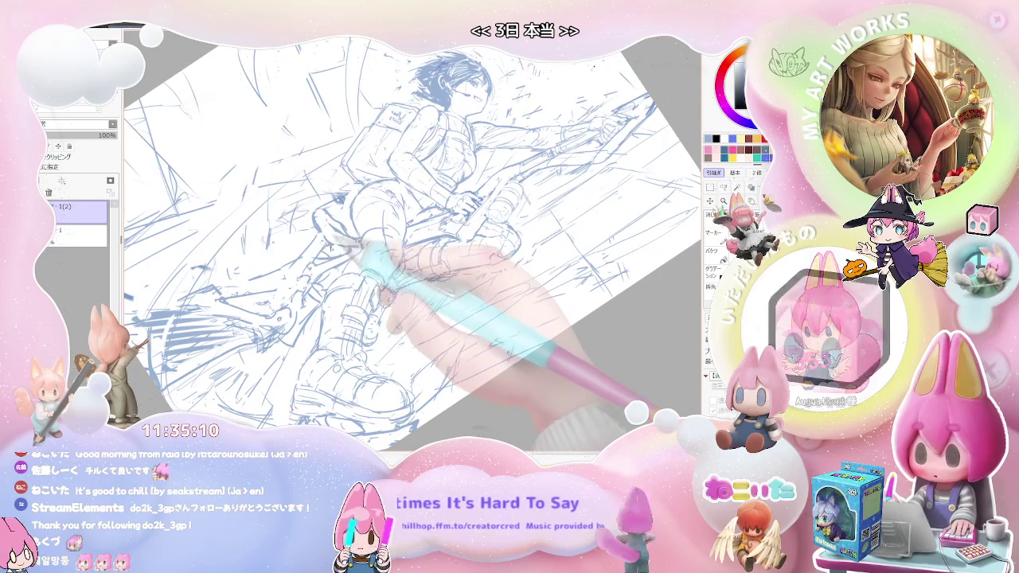
pyautogui.press('-')
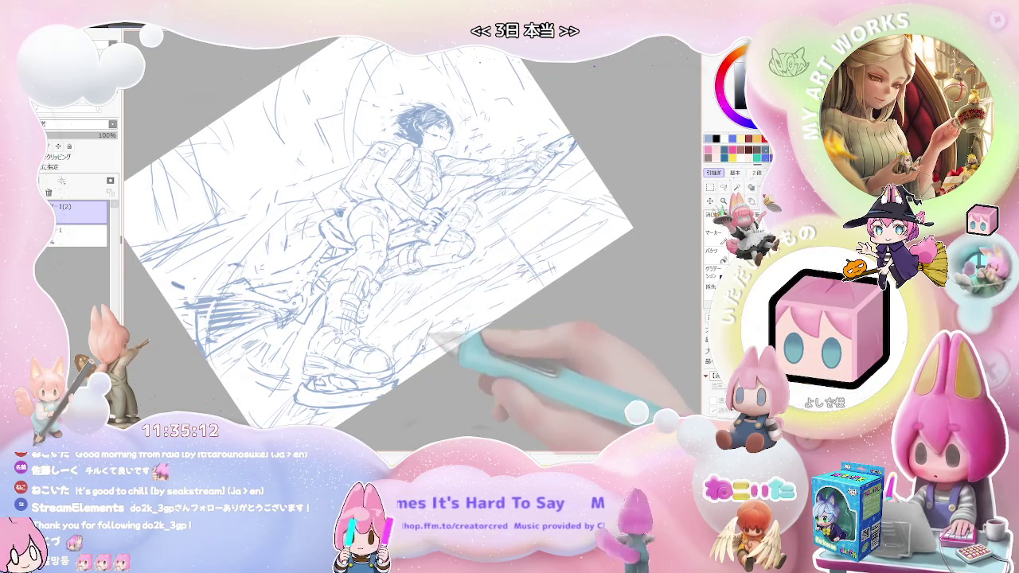
pyautogui.press('-')
pyautogui.moveTo(411, 382); pyautogui.dragTo(368, 333)
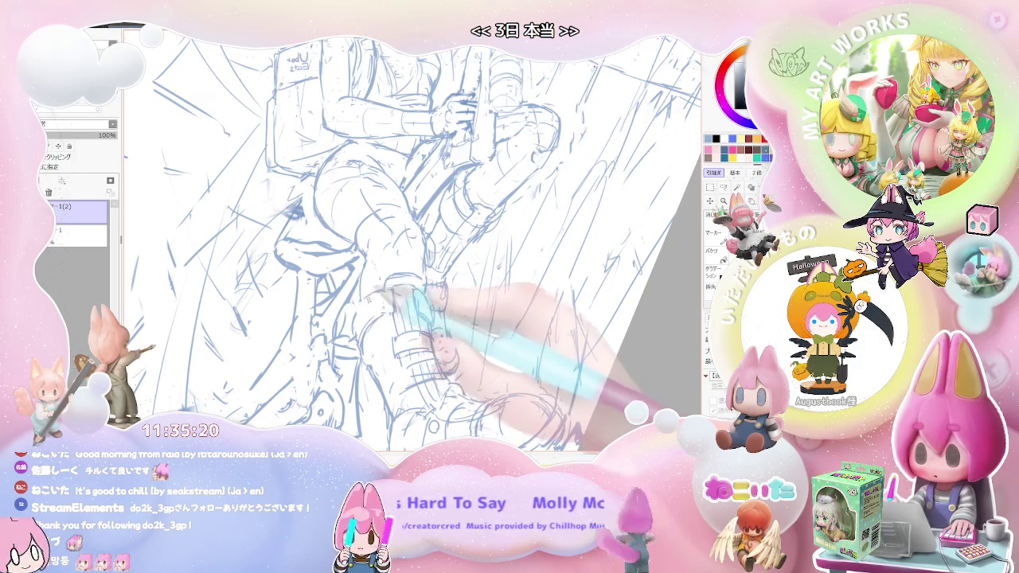
pyautogui.moveTo(359, 303); pyautogui.dragTo(417, 316)
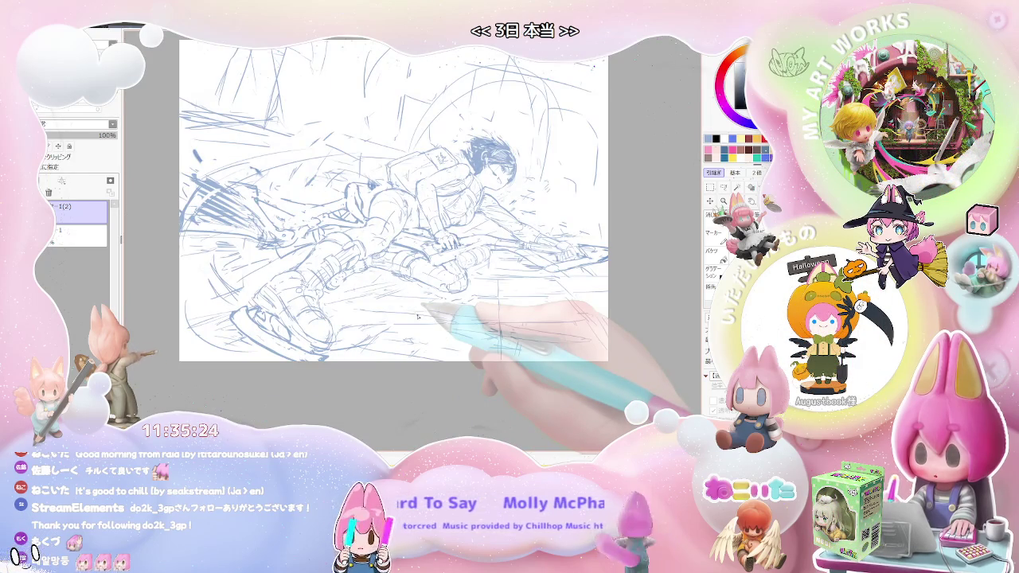
# - Tilt the figure diagonally, zoom in and out, then level the view upright again
pyautogui.press('Delete')
pyautogui.press('Delete')
pyautogui.press('Delete')
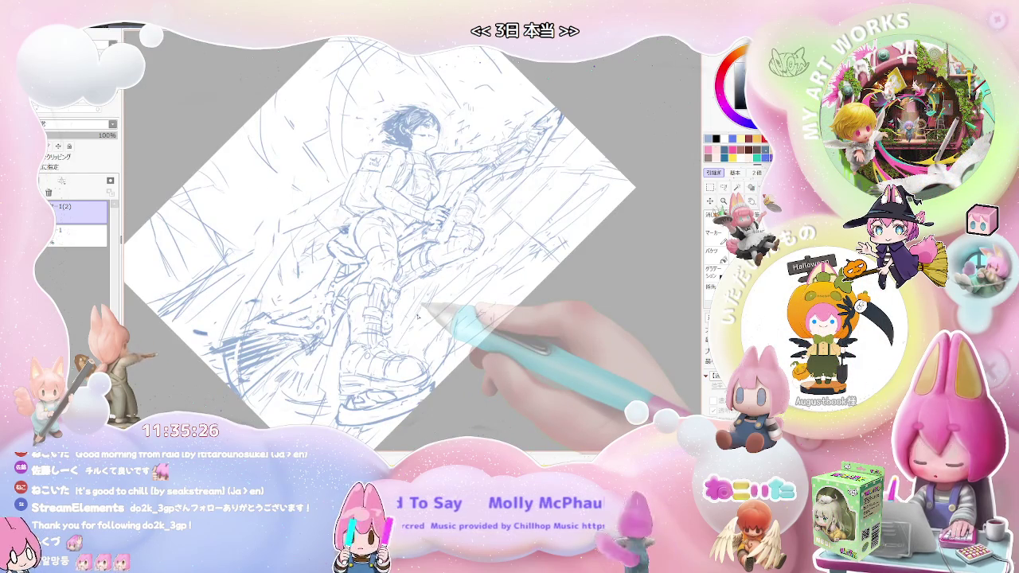
pyautogui.hotkey('ctrl', '+')
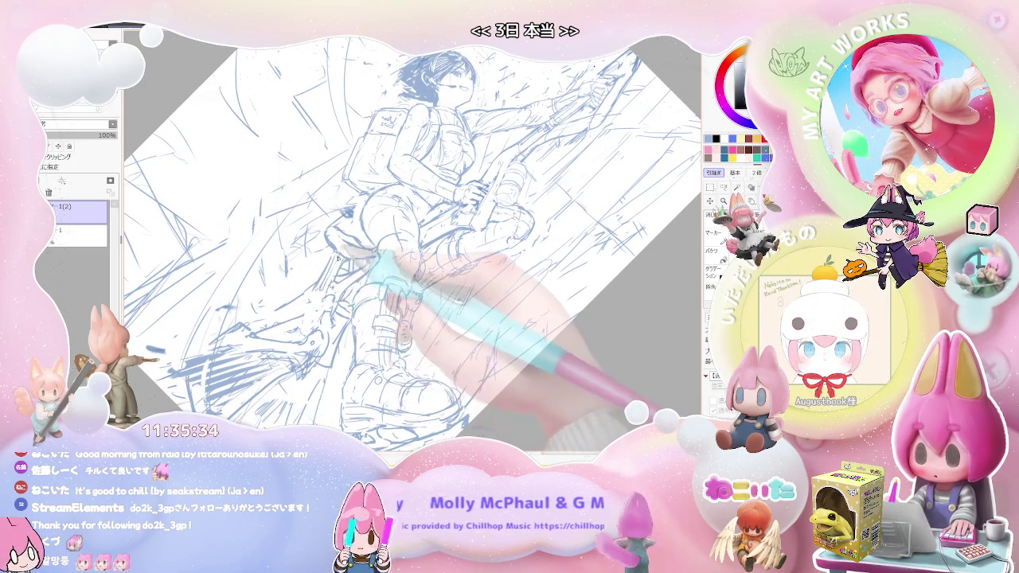
pyautogui.hotkey('ctrl', '-')
pyautogui.moveTo(390, 303)
pyautogui.mouseDown()
pyautogui.moveTo(363, 339)
pyautogui.moveTo(414, 319)
pyautogui.mouseUp()
pyautogui.hotkey('ctrl', '+')
pyautogui.hotkey('ctrl', '+')
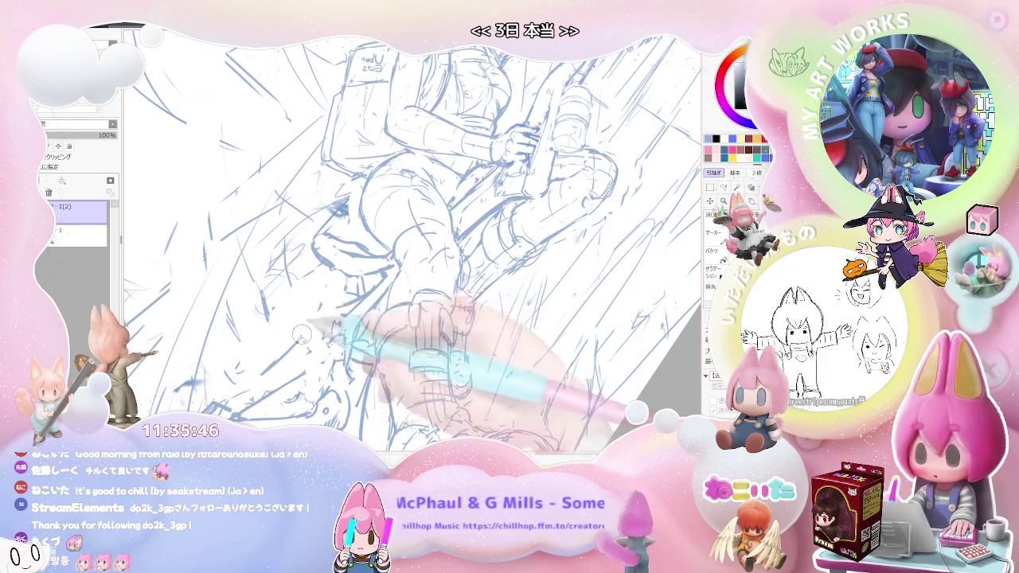
pyautogui.hotkey('ctrl', '-')
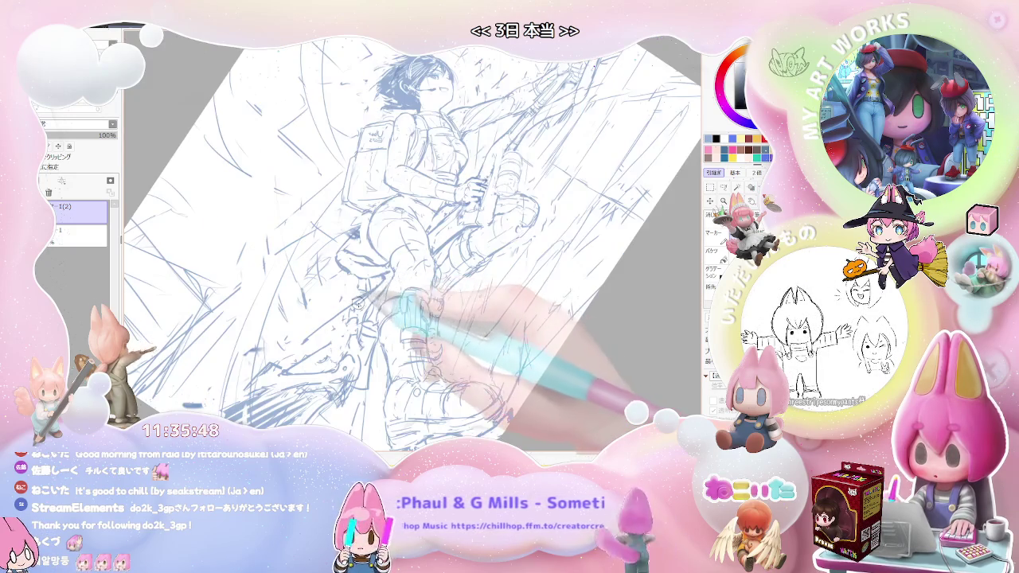
pyautogui.moveTo(373, 309); pyautogui.dragTo(395, 324)
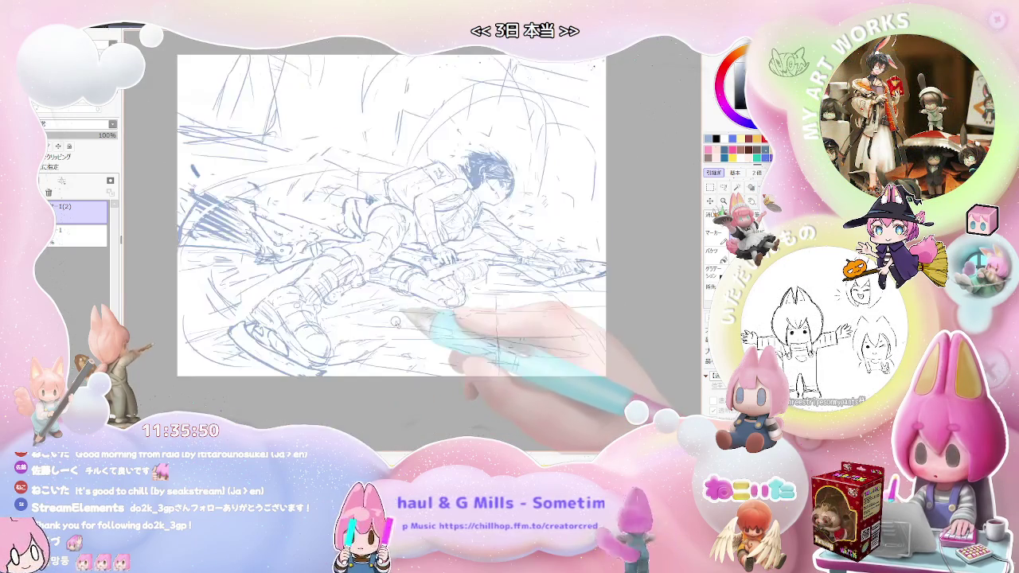
# - Mirror the view and hatch dense speed lines around the broom's tail on the right
pyautogui.press('h')
pyautogui.hotkey('ctrl', '+')
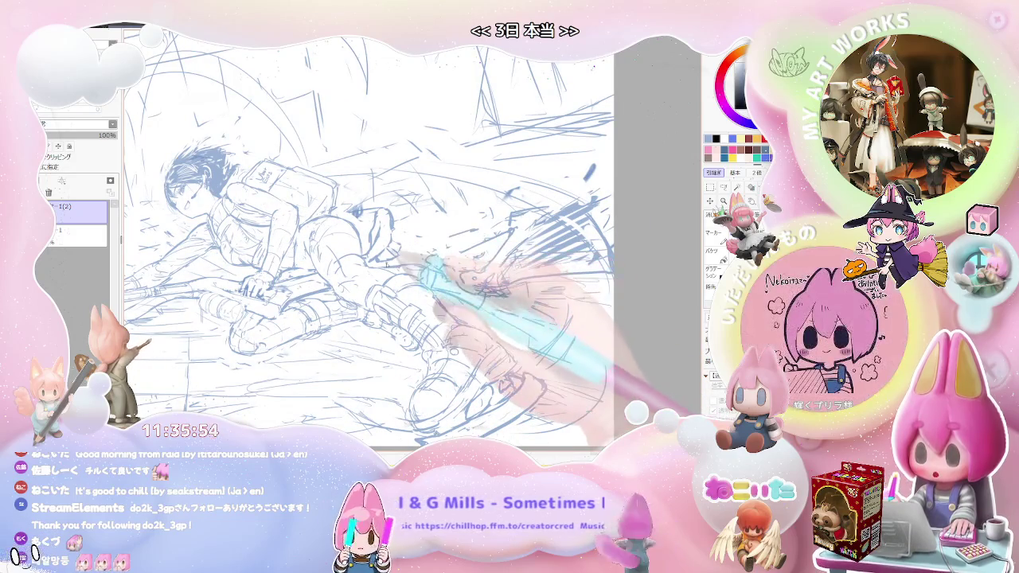
pyautogui.moveTo(420, 250); pyautogui.dragTo(481, 220)
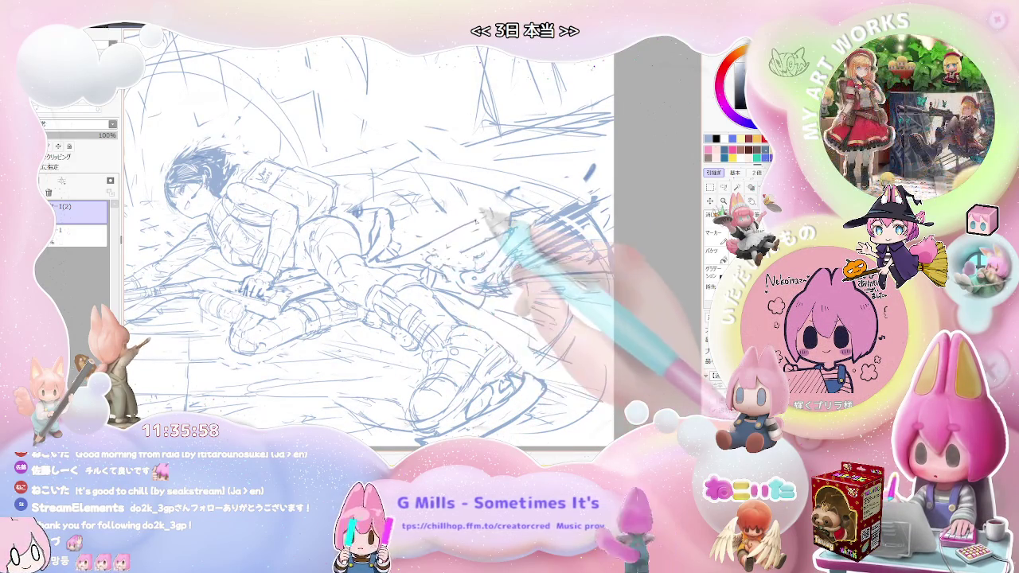
pyautogui.moveTo(557, 242); pyautogui.dragTo(601, 209)
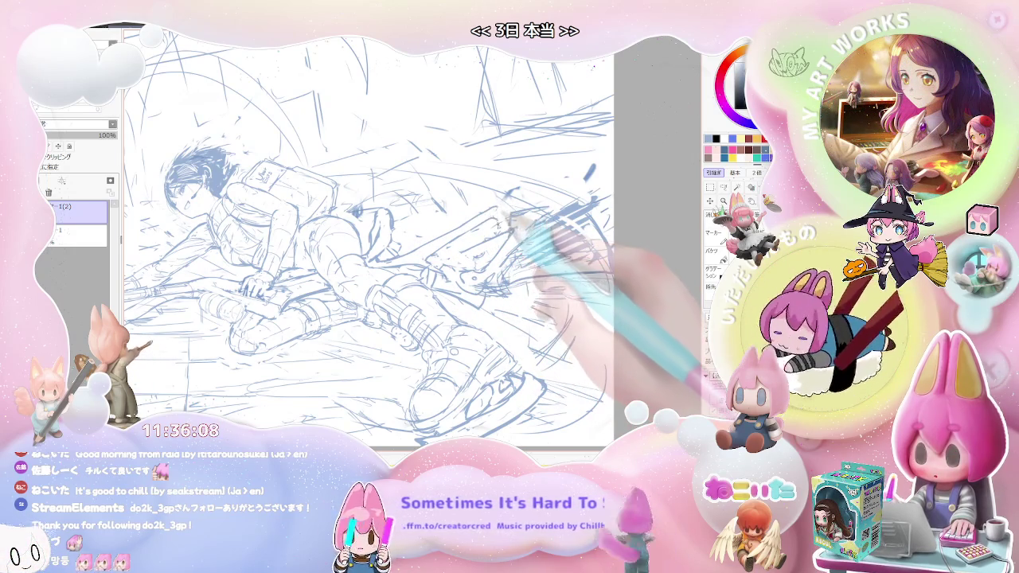
pyautogui.scroll(-2, 507, 216)
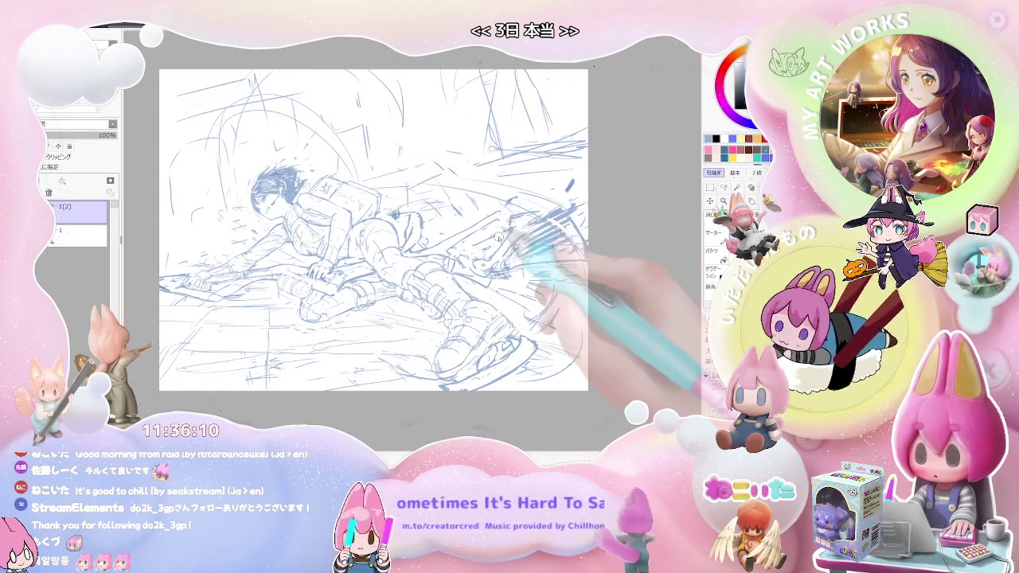
pyautogui.moveTo(550, 250); pyautogui.dragTo(580, 208)
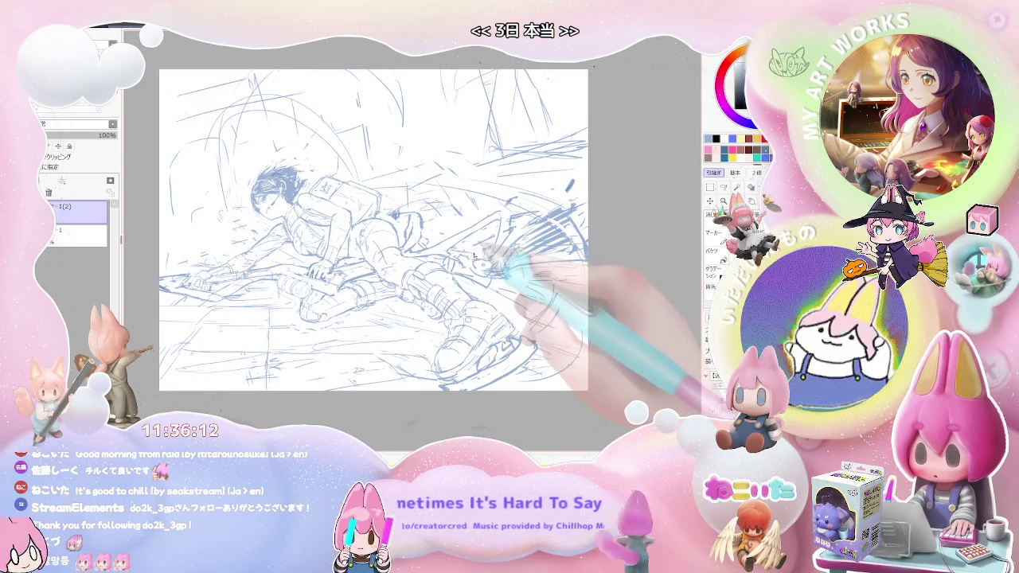
pyautogui.scroll(2, 462, 249)
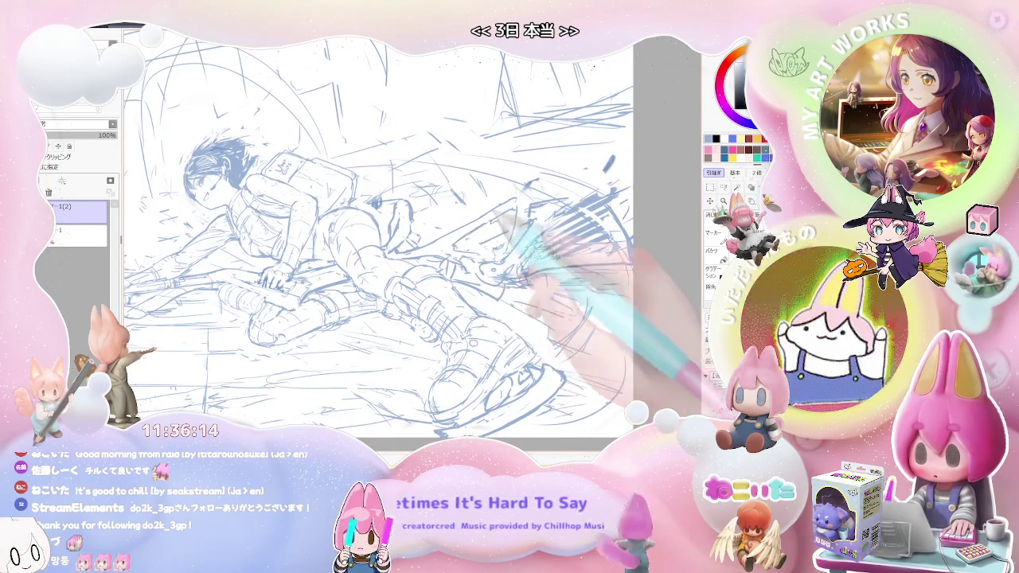
pyautogui.moveTo(509, 231); pyautogui.dragTo(529, 199)
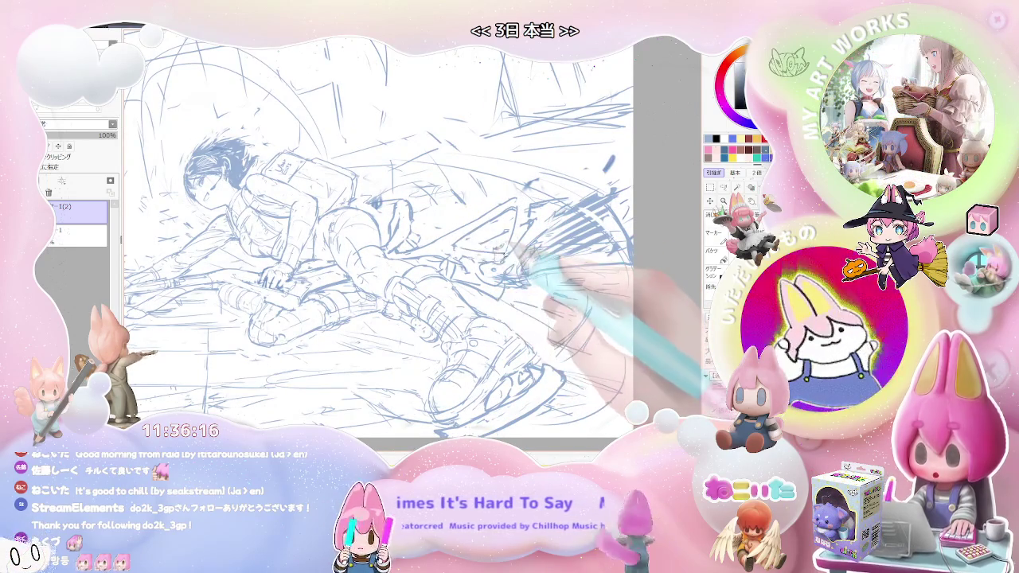
pyautogui.scroll(-2, 393, 223)
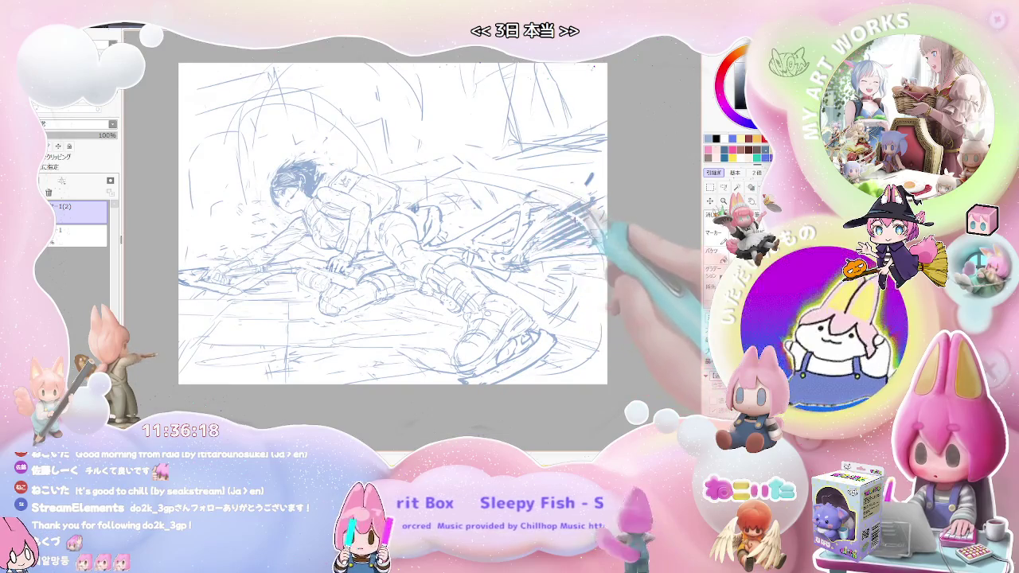
pyautogui.moveTo(557, 294); pyautogui.dragTo(518, 338)
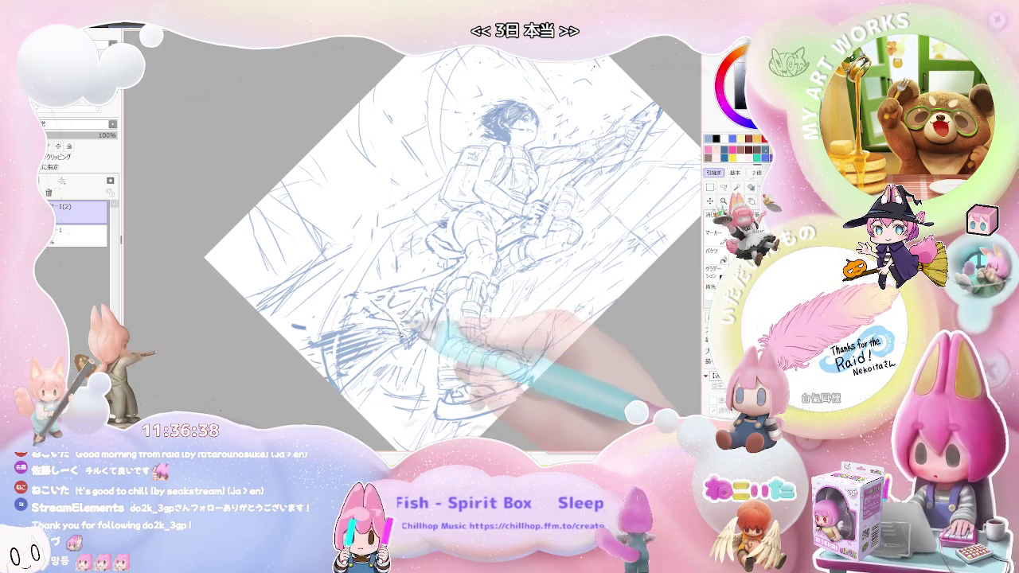
# - Rotate the view upright and back, reset the rotation to straight, and pan the sketch
pyautogui.press('Delete')
pyautogui.press('Delete')
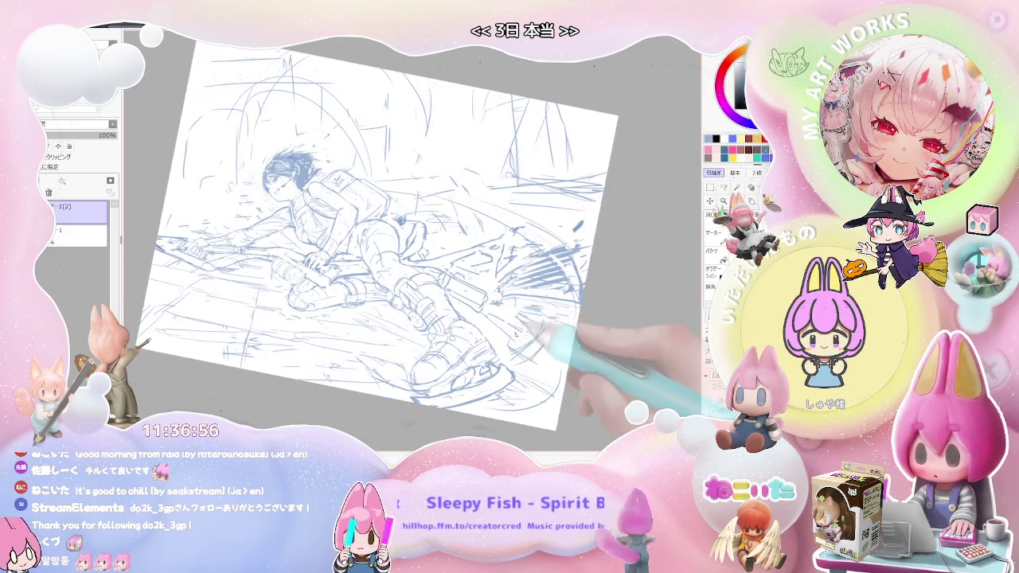
pyautogui.moveTo(481, 317); pyautogui.dragTo(413, 322)
pyautogui.scroll(1, 413, 320)
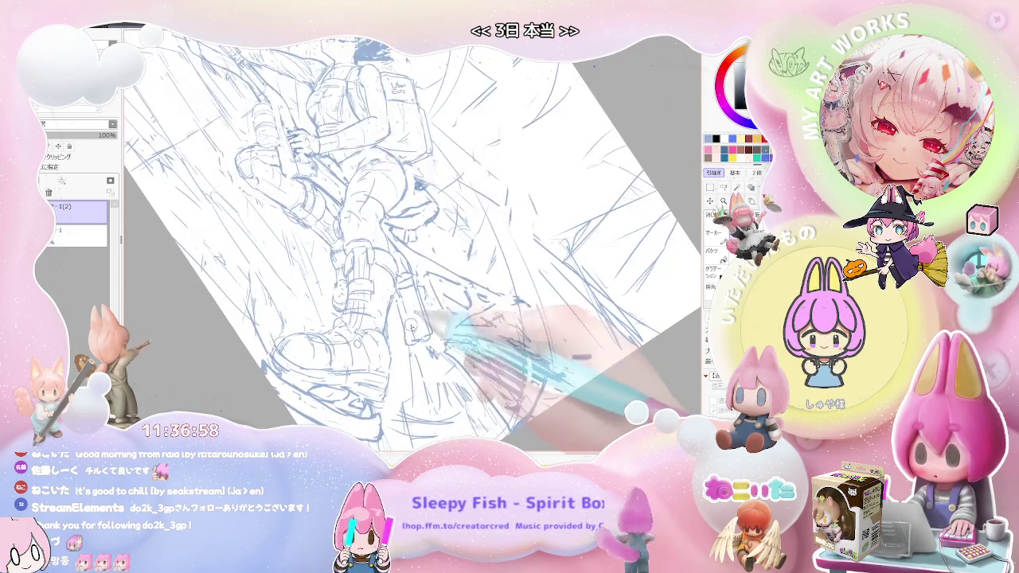
pyautogui.scroll(-1, 414, 319)
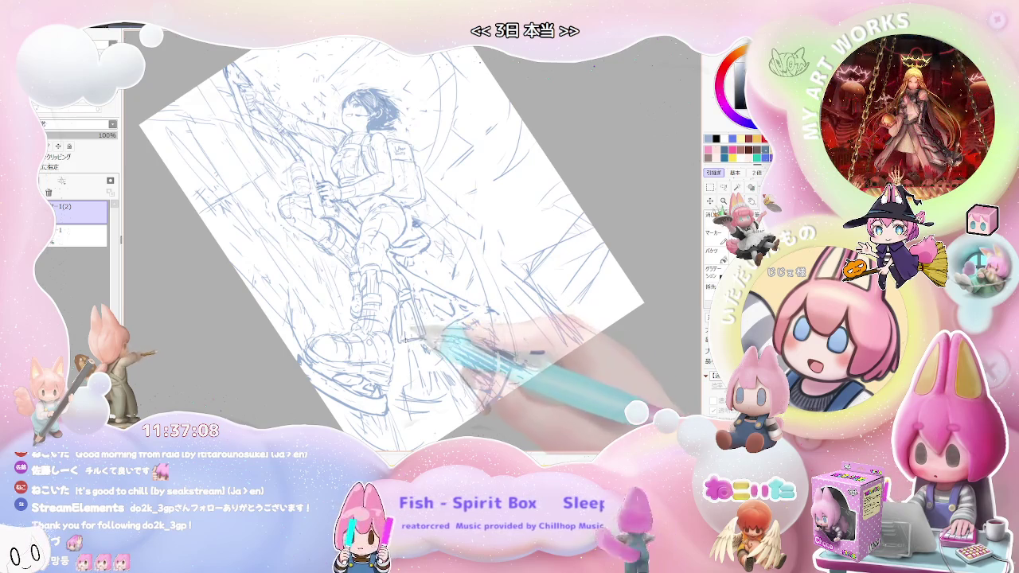
pyautogui.press('Delete')
pyautogui.press('Delete')
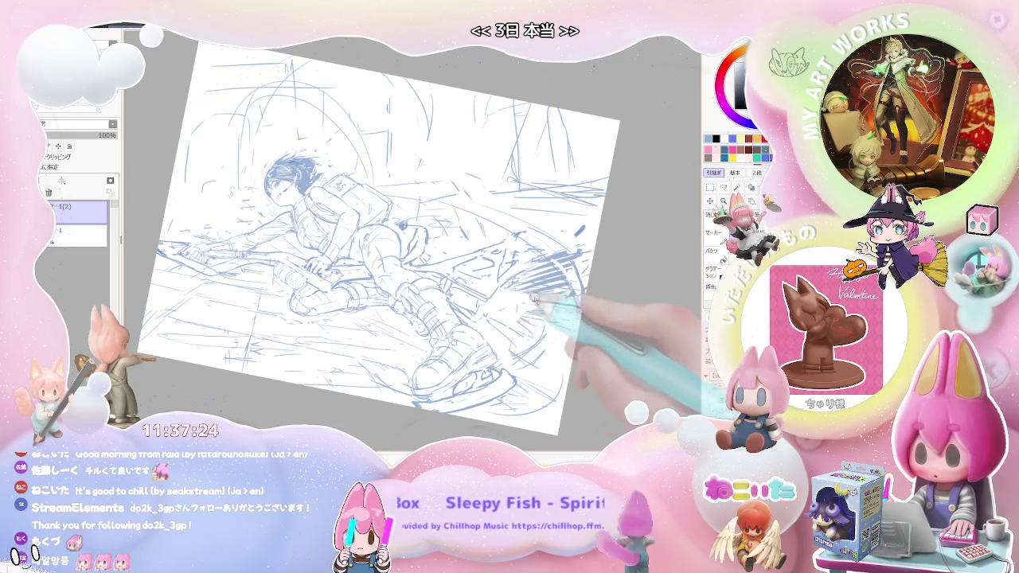
pyautogui.scroll(-2, 517, 301)
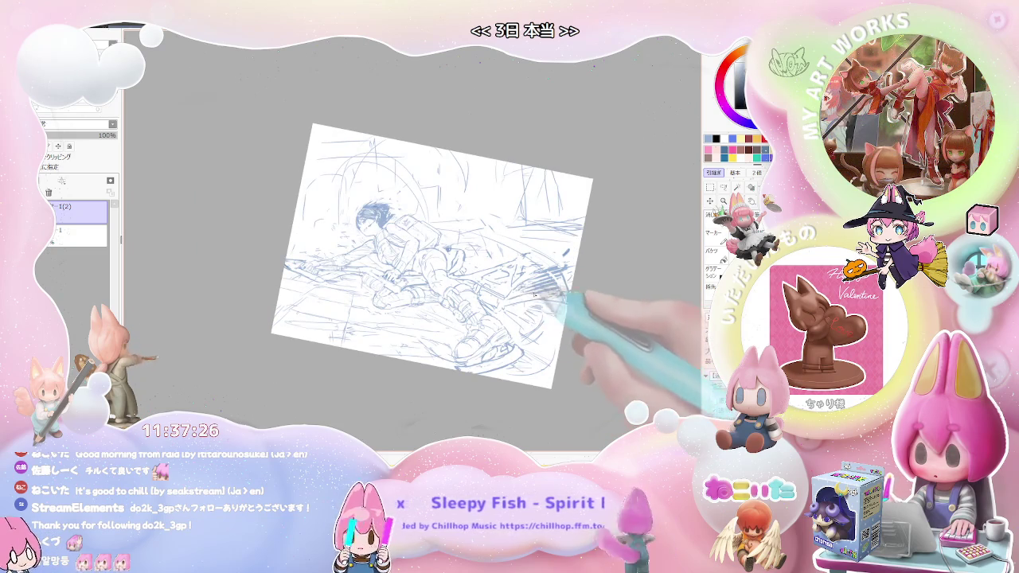
pyautogui.press('Home')
pyautogui.scroll(1, 457, 318)
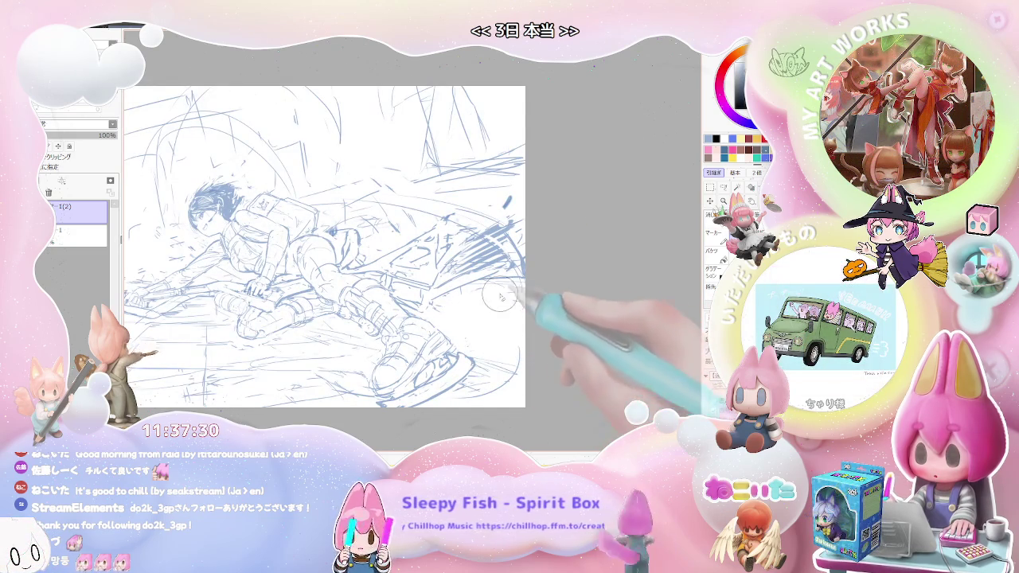
pyautogui.moveTo(482, 300); pyautogui.dragTo(466, 321)
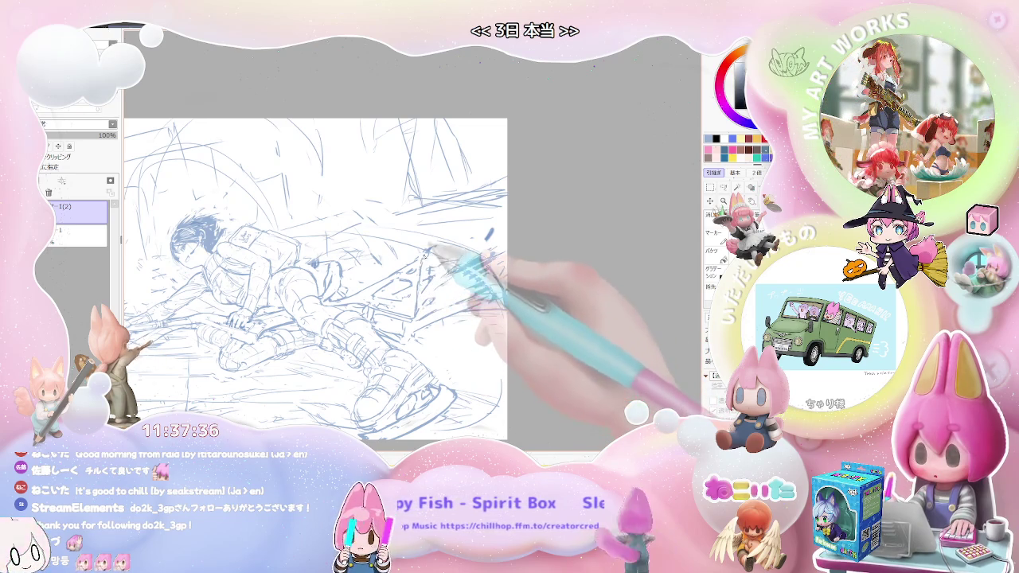
pyautogui.scroll(-1, 454, 255)
# - Mirror the view horizontally, recenter the sketch and level its rotation
pyautogui.press('h')
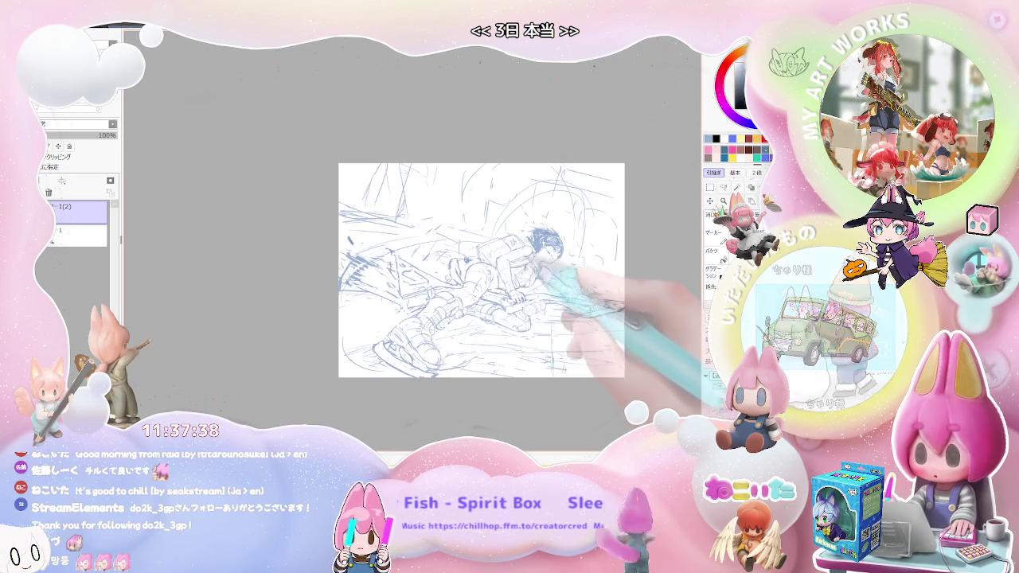
pyautogui.moveTo(590, 348)
pyautogui.mouseDown()
pyautogui.moveTo(535, 380)
pyautogui.moveTo(529, 319)
pyautogui.mouseUp()
pyautogui.scroll(3, 550, 307)
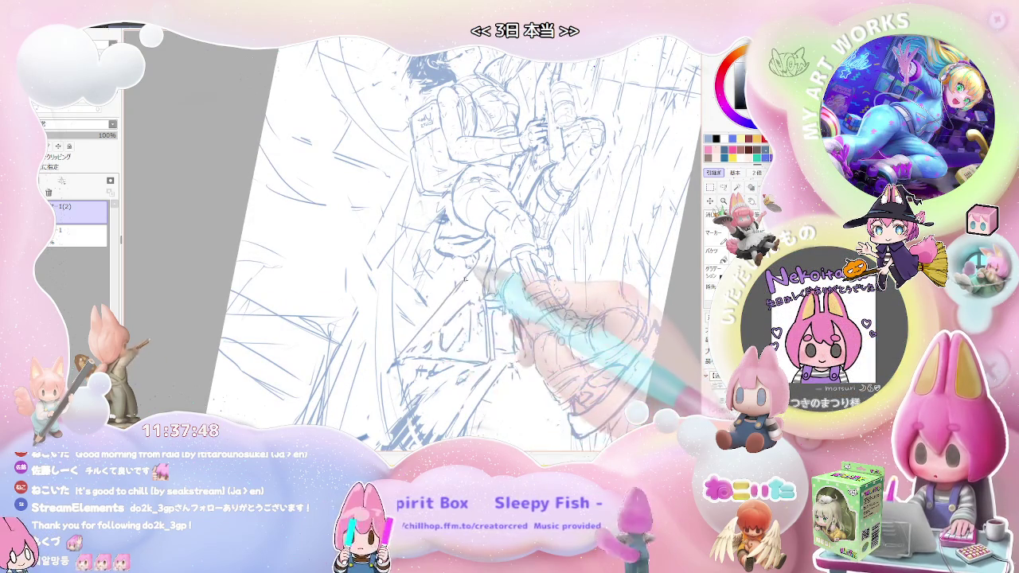
pyautogui.scroll(-2, 494, 255)
pyautogui.scroll(-2, 494, 254)
pyautogui.scroll(-1, 494, 254)
pyautogui.press('Delete')
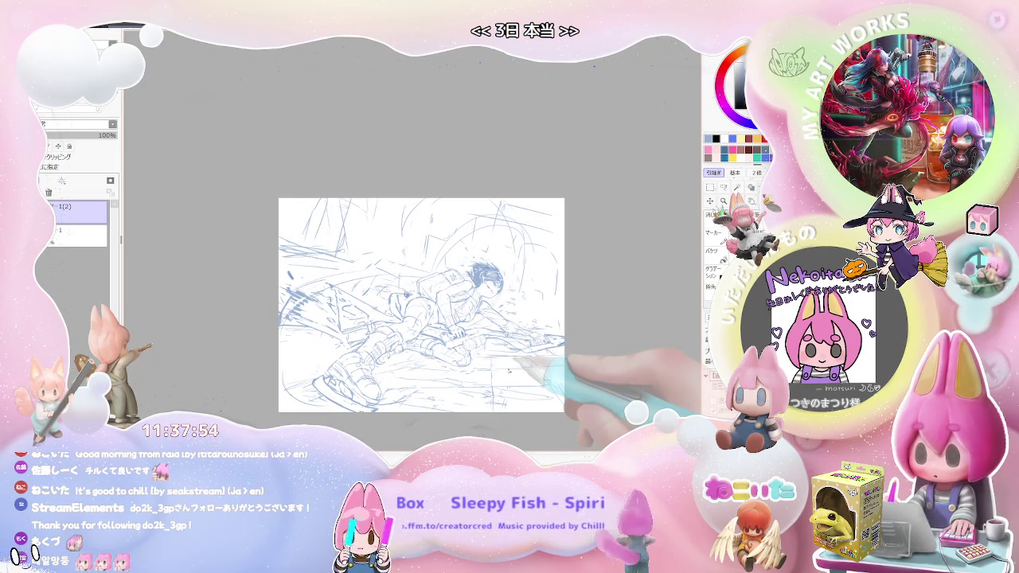
# - Tilt and zoom into the figure, then rotate the view upright and clockwise in steps
pyautogui.moveTo(508, 371); pyautogui.dragTo(446, 343)
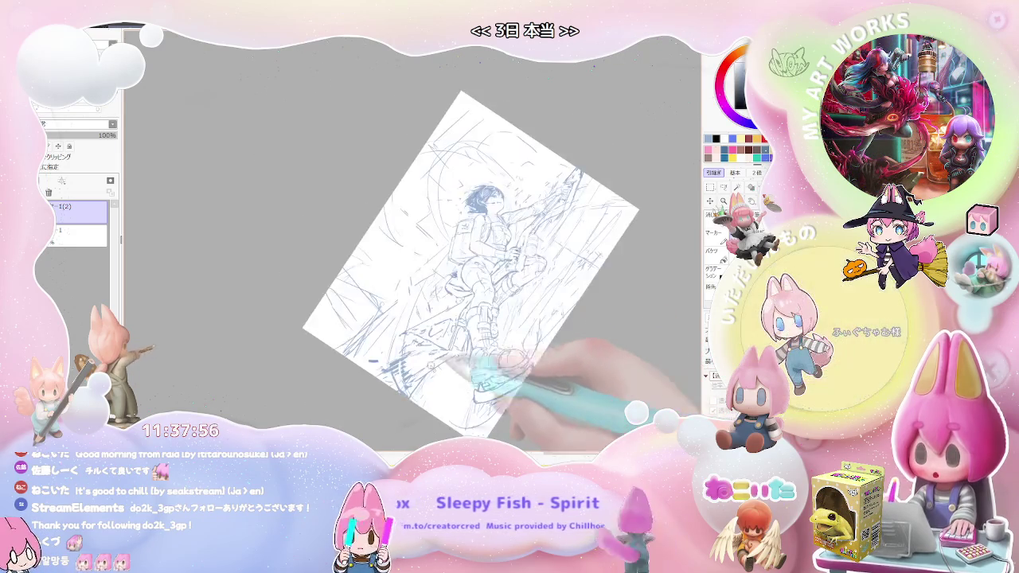
pyautogui.scroll(4, 396, 324)
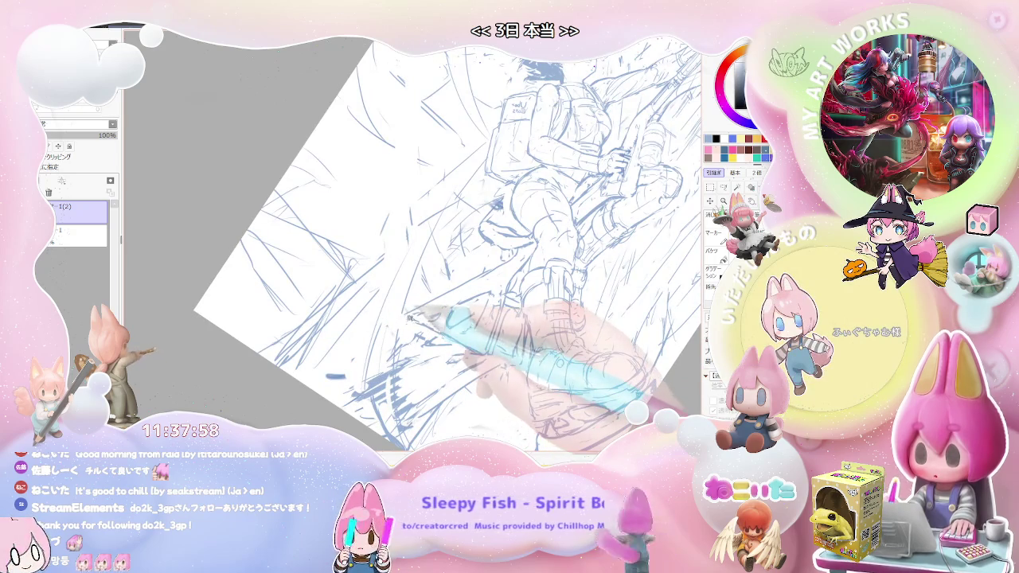
pyautogui.scroll(-1, 458, 316)
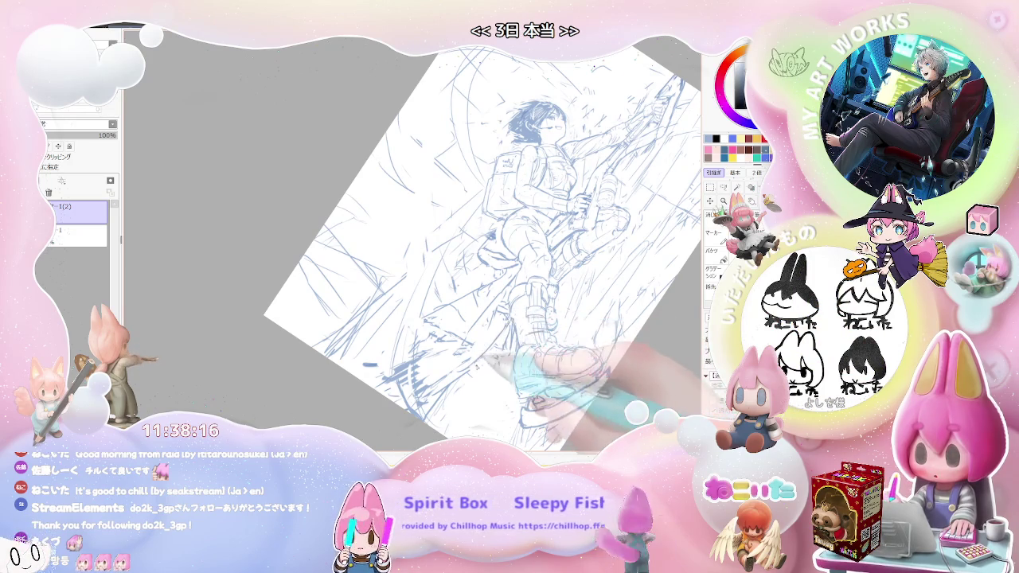
pyautogui.moveTo(474, 368); pyautogui.dragTo(529, 300)
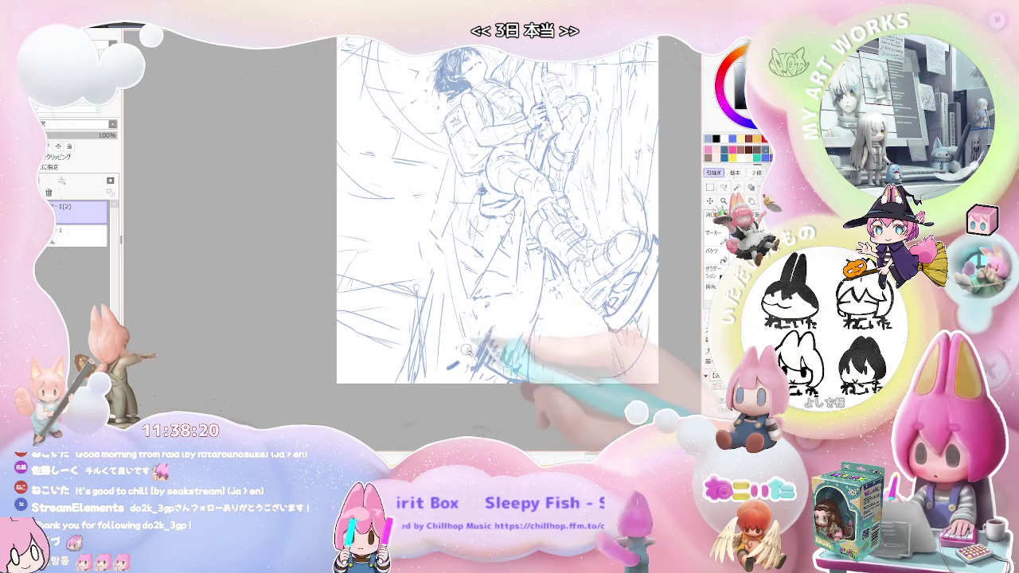
pyautogui.press('End')
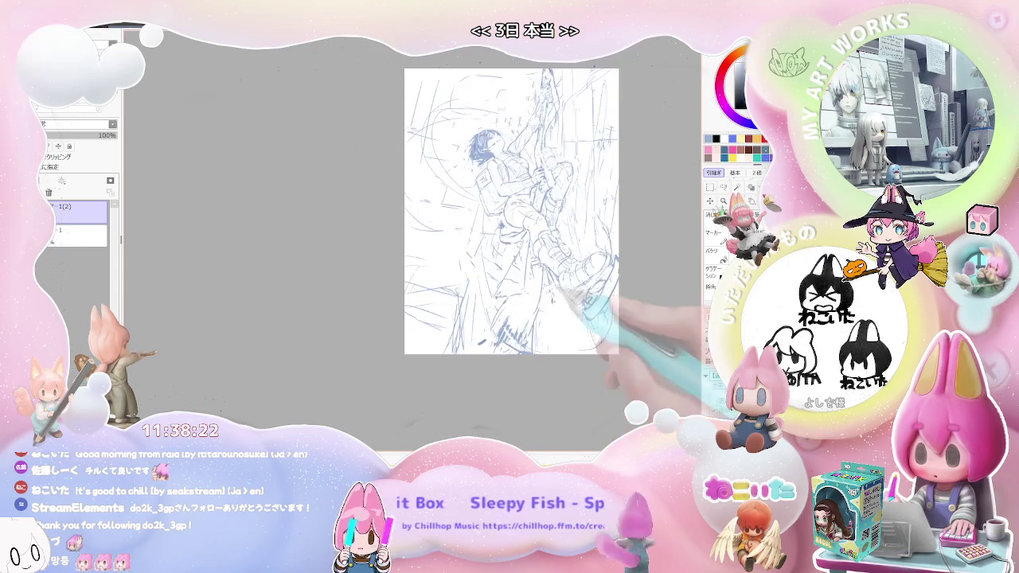
pyautogui.press('End')
pyautogui.press('End')
pyautogui.press('End')
pyautogui.press('End')
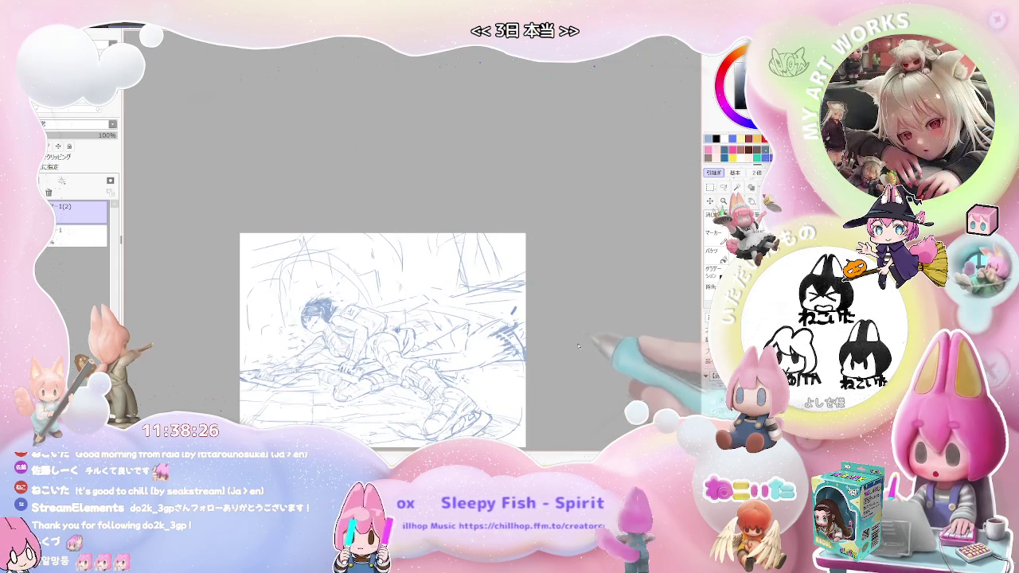
# - Zoom in and add hatching strokes beneath the boots and behind the broom
pyautogui.press('Delete')
pyautogui.press('Delete')
pyautogui.press('Delete')
pyautogui.press('Delete')
pyautogui.press('Delete')
pyautogui.press('End')
pyautogui.hotkey('ctrl', '+')
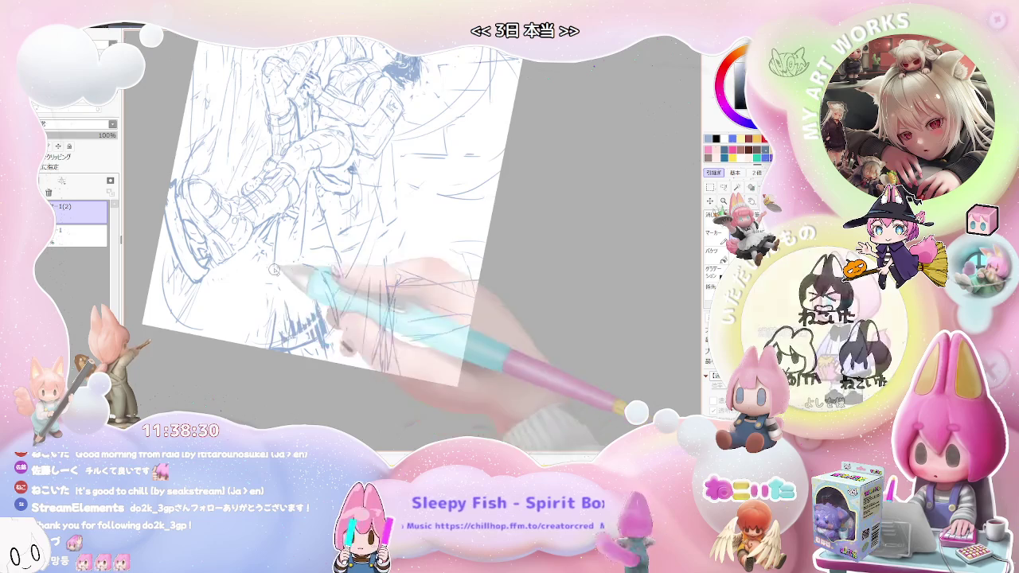
pyautogui.moveTo(281, 318)
pyautogui.mouseDown()
pyautogui.moveTo(317, 315)
pyautogui.moveTo(305, 308)
pyautogui.moveTo(307, 261)
pyautogui.moveTo(442, 341)
pyautogui.moveTo(474, 336)
pyautogui.moveTo(487, 318)
pyautogui.moveTo(391, 350)
pyautogui.mouseUp()
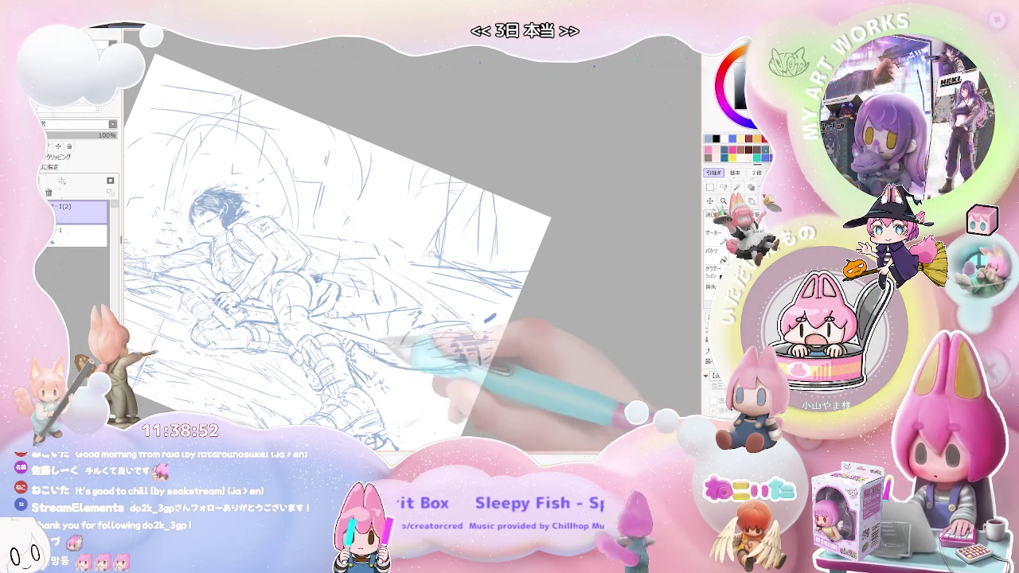
pyautogui.press('Home')
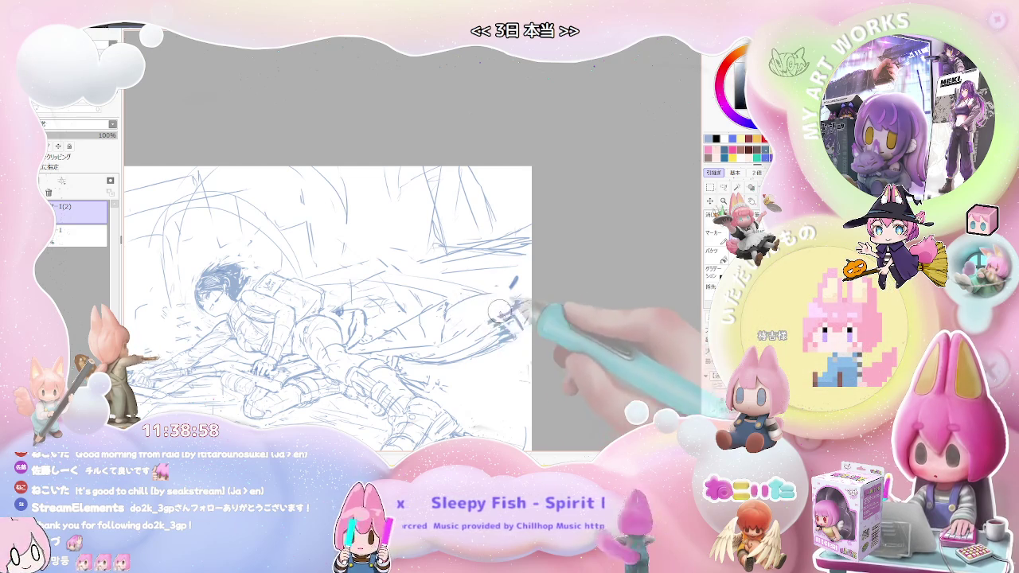
pyautogui.moveTo(506, 315); pyautogui.dragTo(498, 332)
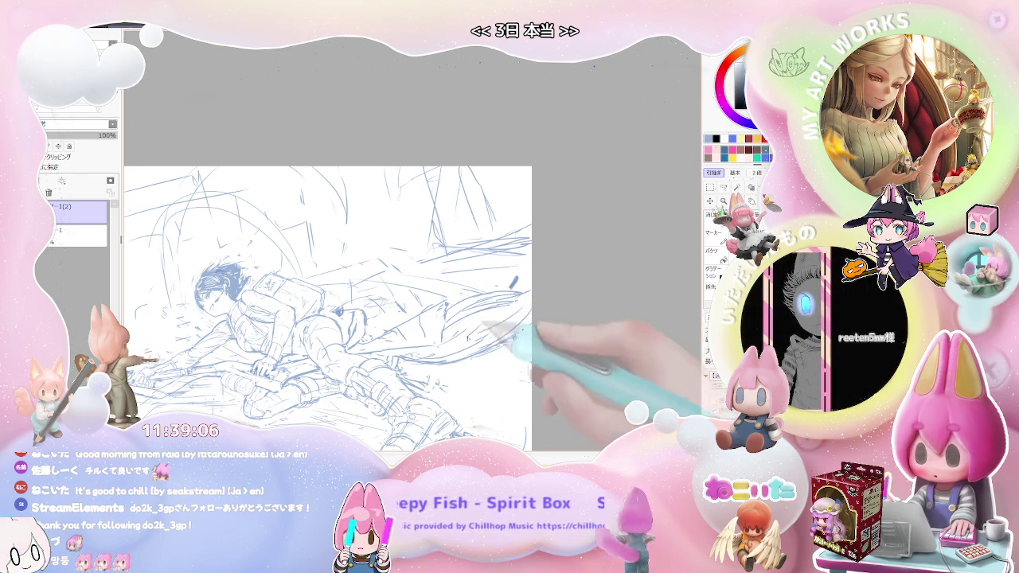
# - Mirror the view horizontally, recenter it, and rotate the figure upright
pyautogui.press('h')
pyautogui.moveTo(608, 323); pyautogui.dragTo(492, 282)
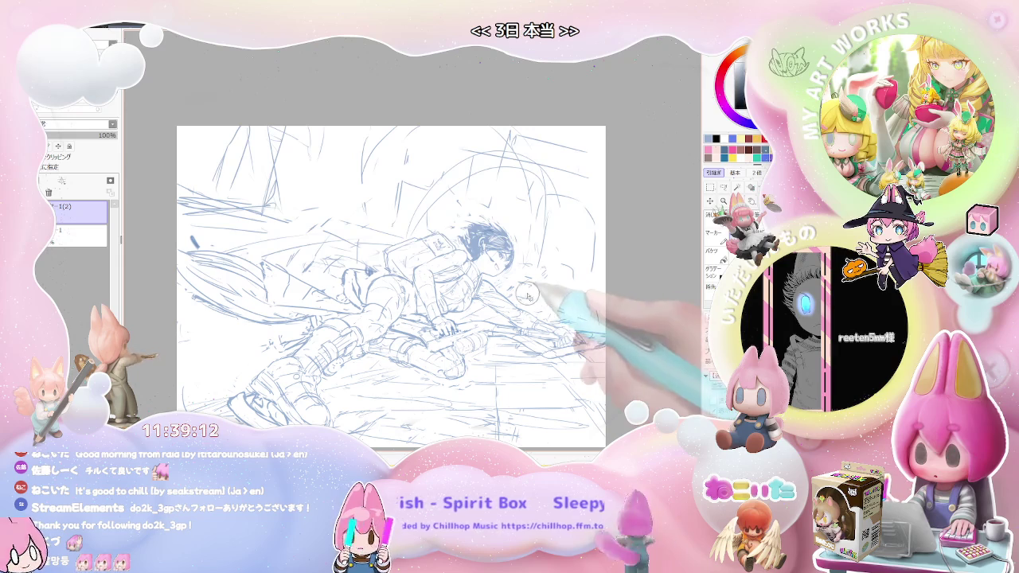
pyautogui.moveTo(560, 284)
pyautogui.mouseDown()
pyautogui.moveTo(434, 413)
pyautogui.moveTo(388, 362)
pyautogui.mouseUp()
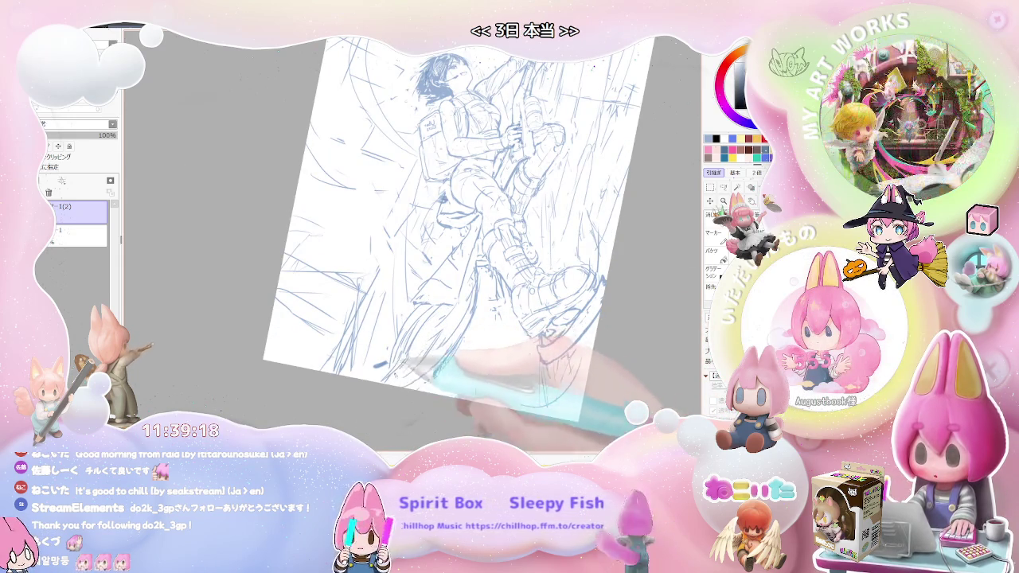
pyautogui.scroll(-2, 470, 223)
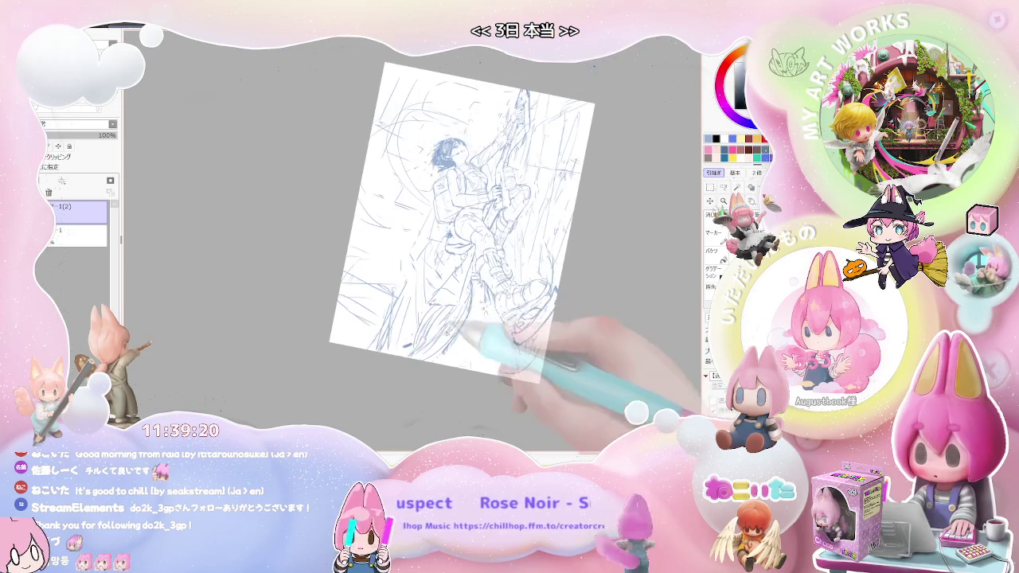
# - Rotate the view through landscape and portrait angles, then reset it upright and zoom in
pyautogui.press('End')
pyautogui.moveTo(478, 239); pyautogui.dragTo(426, 381)
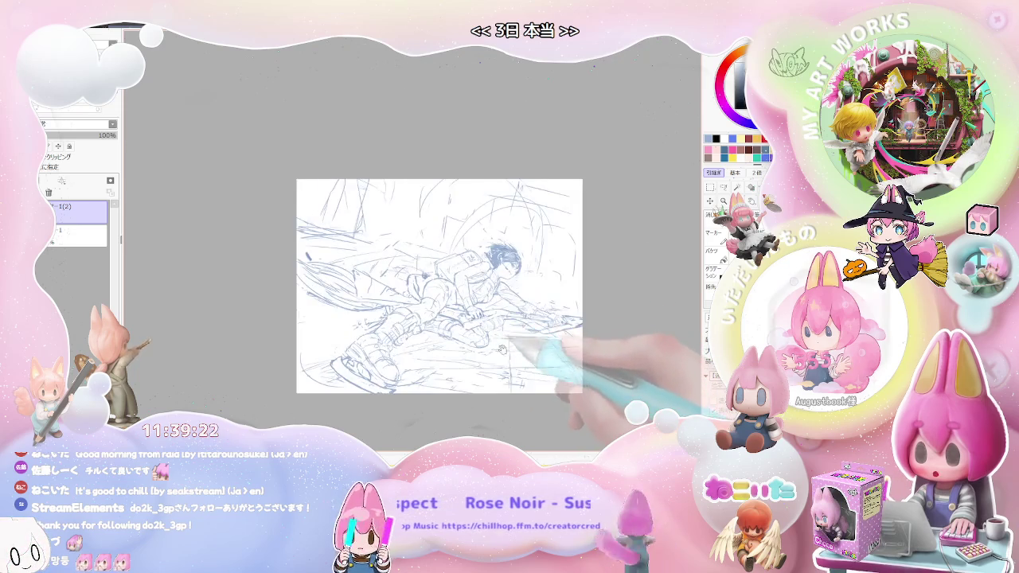
pyautogui.scroll(2, 426, 380)
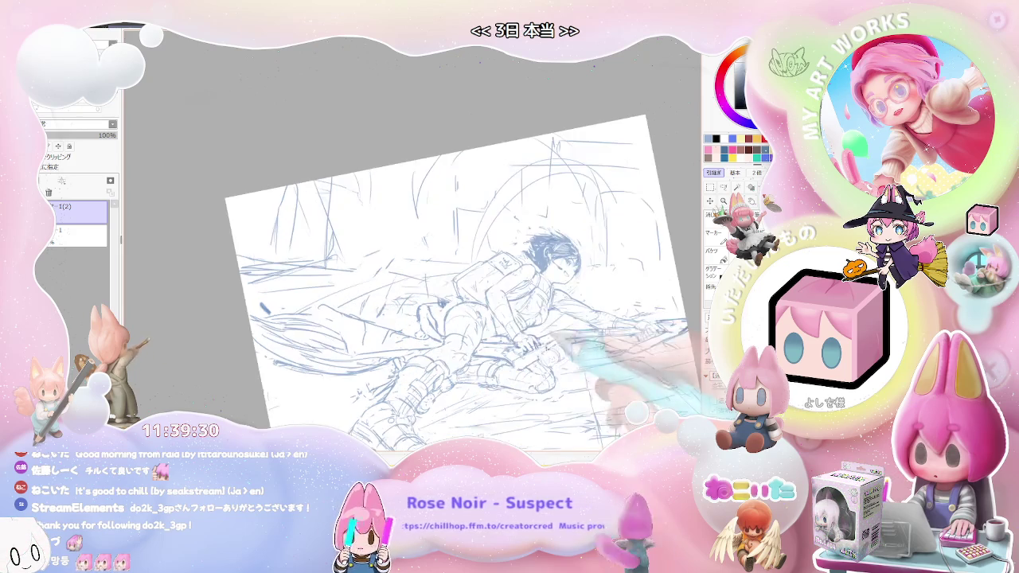
pyautogui.moveTo(253, 276); pyautogui.dragTo(430, 341)
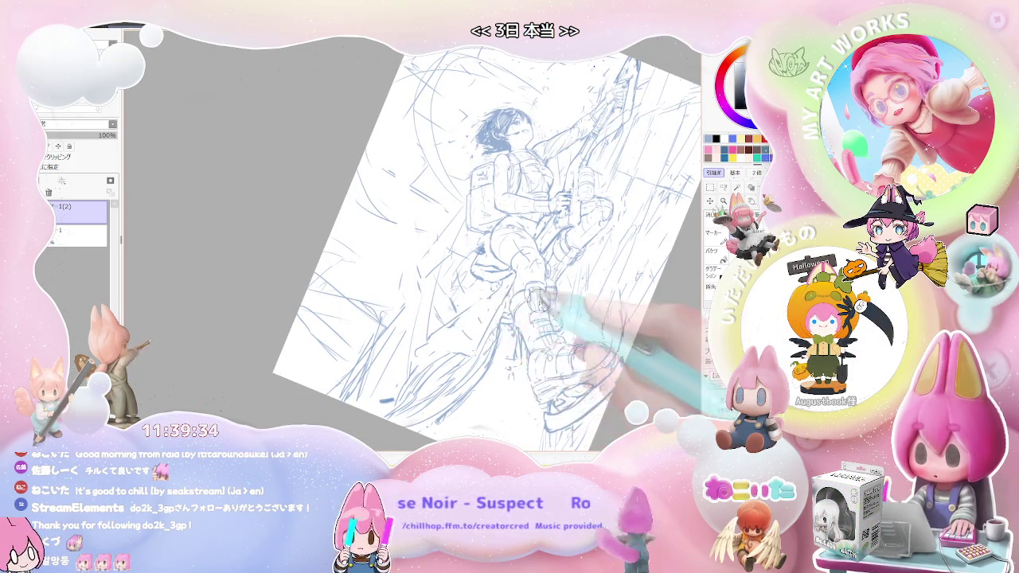
pyautogui.press('Home')
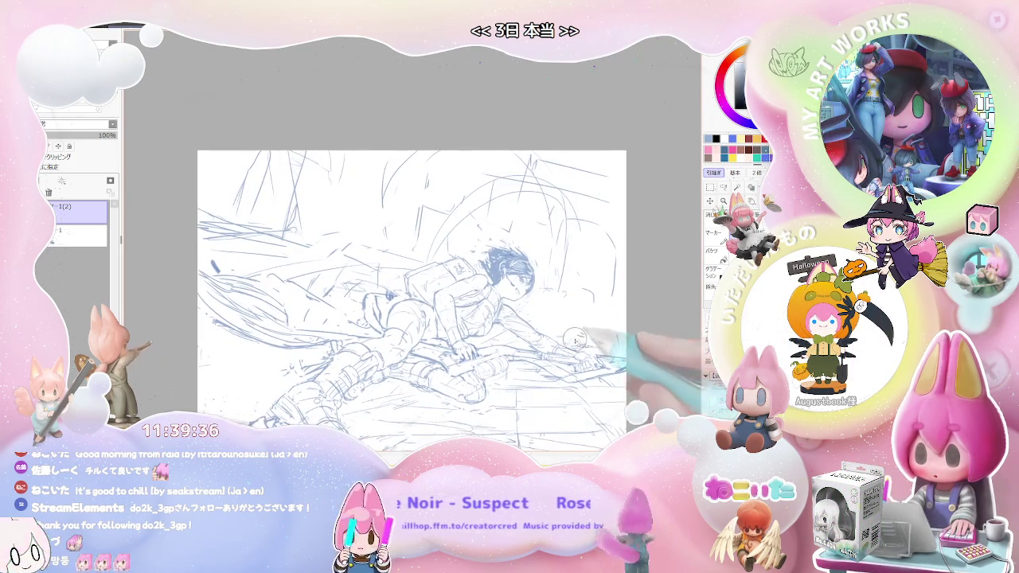
pyautogui.press('Delete')
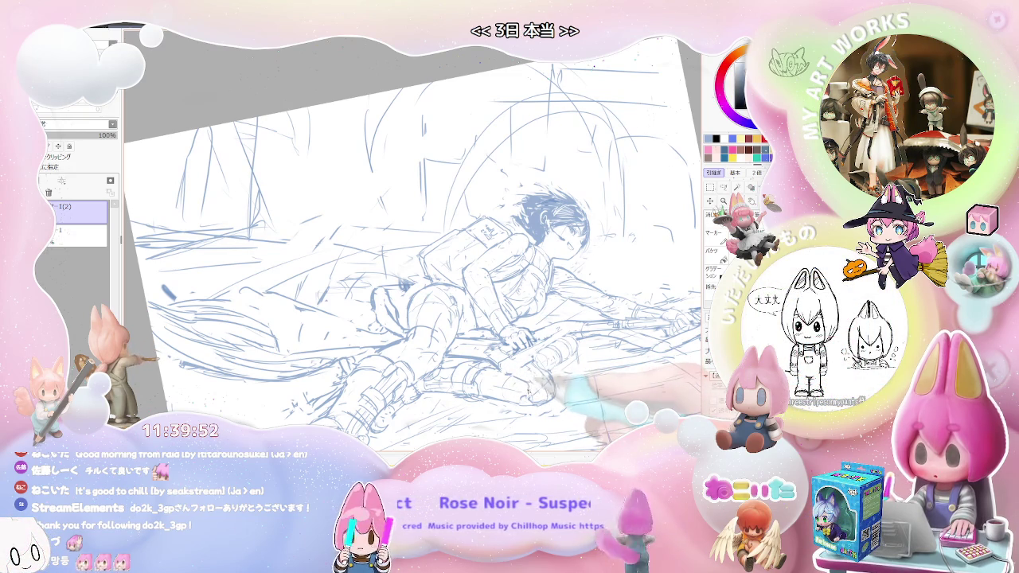
# - Zoom in and stroke shading along the boot, then zoom out with the figure level
pyautogui.press('Delete')
pyautogui.press('Delete')
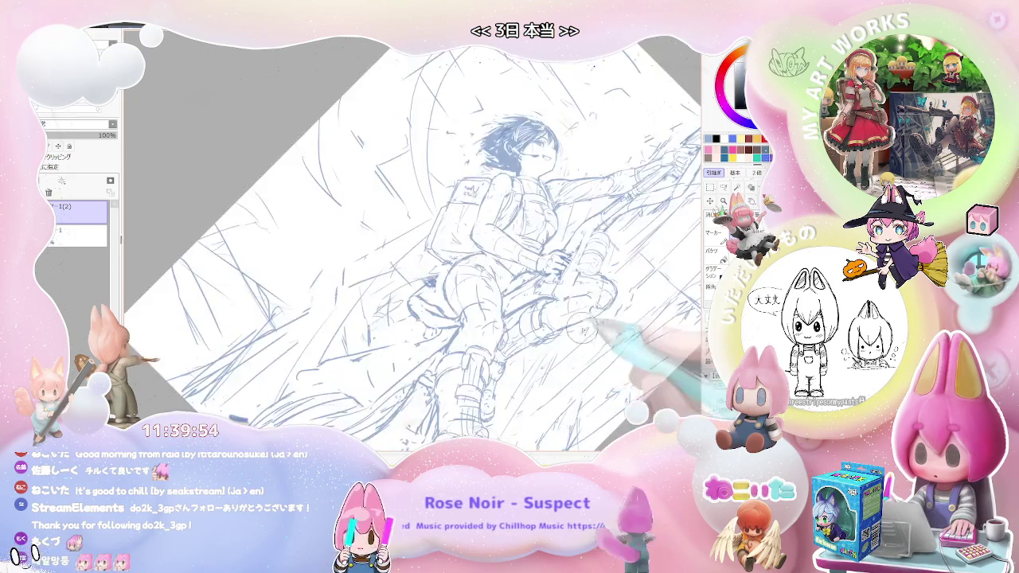
pyautogui.hotkey('ctrl', '+')
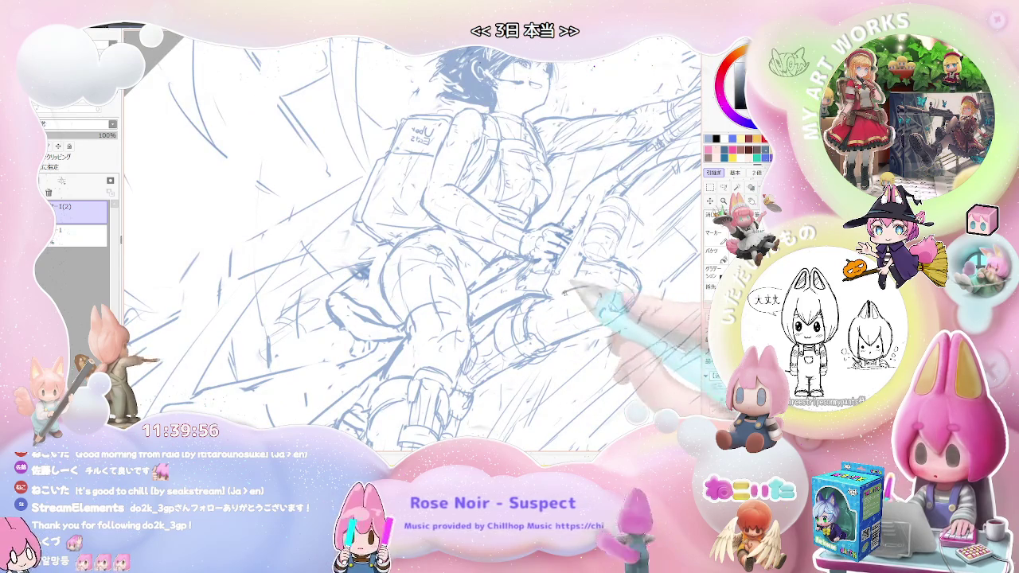
pyautogui.moveTo(575, 288)
pyautogui.mouseDown()
pyautogui.moveTo(629, 277)
pyautogui.moveTo(615, 284)
pyautogui.mouseUp()
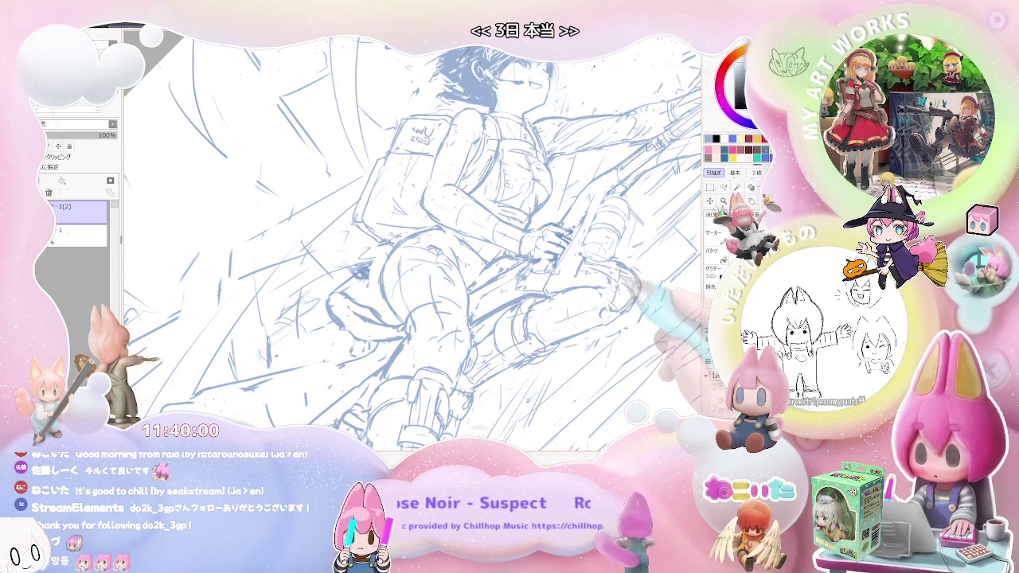
pyautogui.hotkey('ctrl', '-')
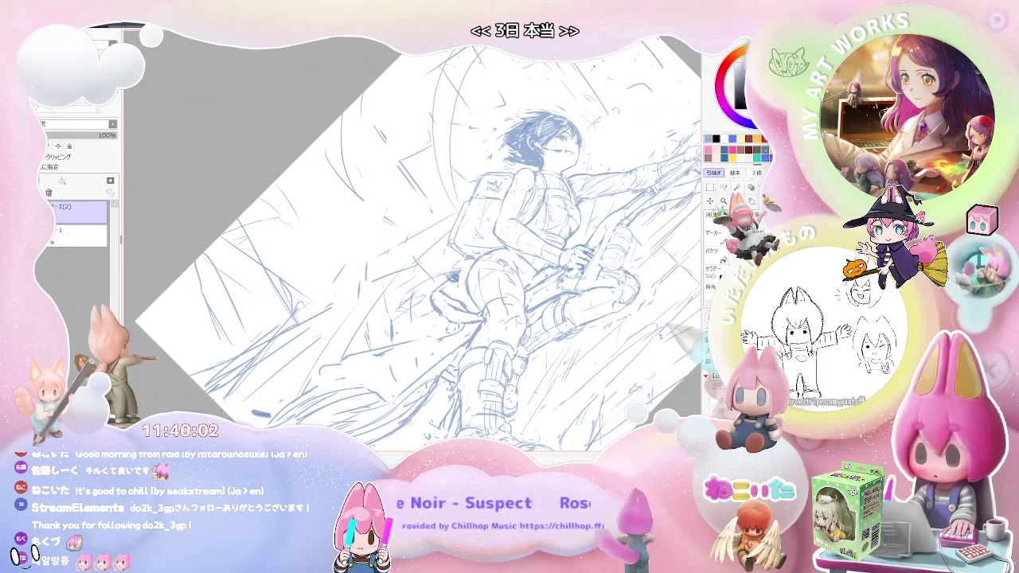
pyautogui.press('End')
pyautogui.press('End')
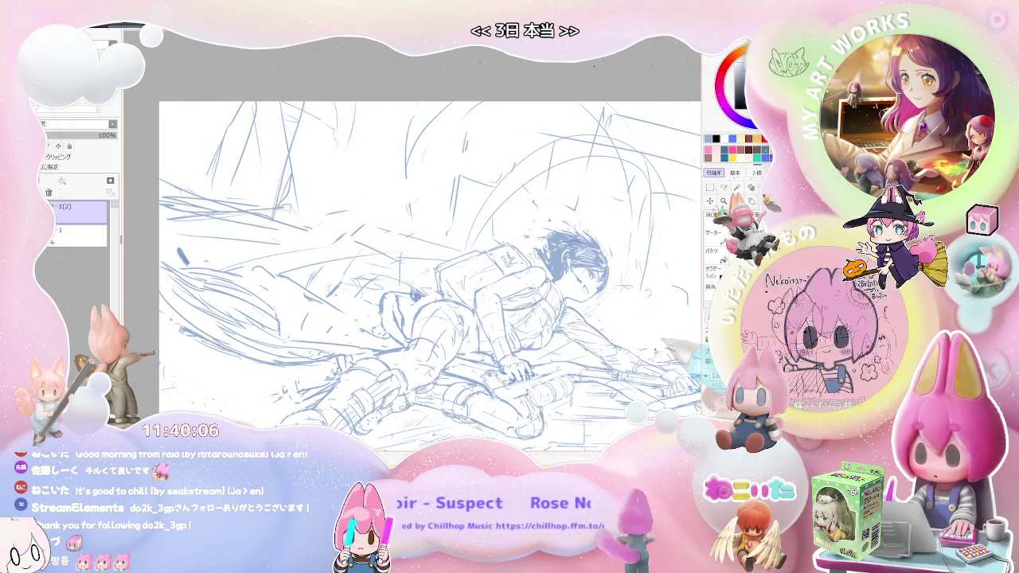
# - Zoom and pan the view, straighten it, then rotate it counter-clockwise zoomed out
pyautogui.hotkey('ctrl', '+')
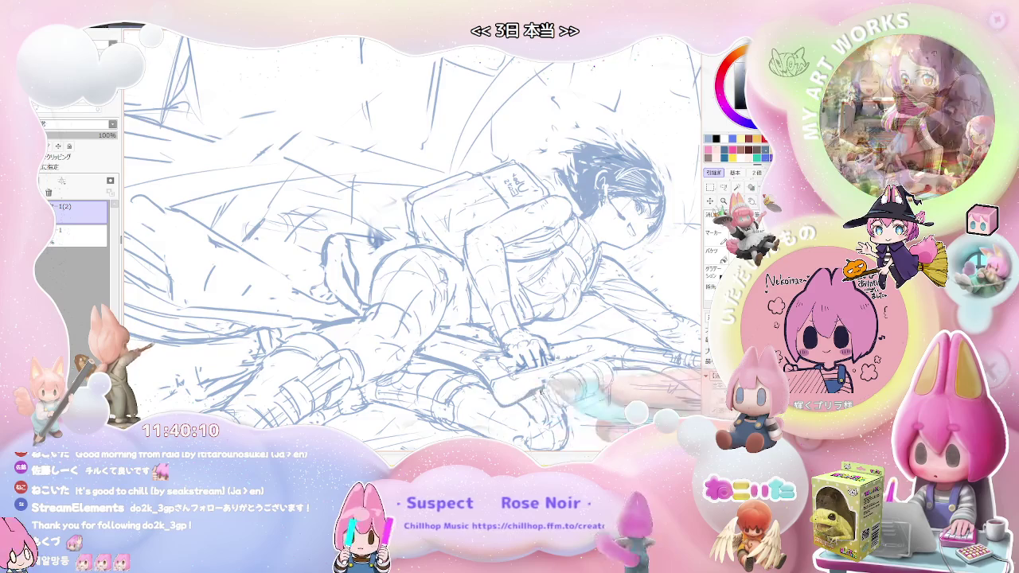
pyautogui.hotkey('ctrl', '-')
pyautogui.moveTo(589, 382)
pyautogui.mouseDown()
pyautogui.moveTo(541, 368)
pyautogui.moveTo(589, 318)
pyautogui.mouseUp()
pyautogui.press('Home')
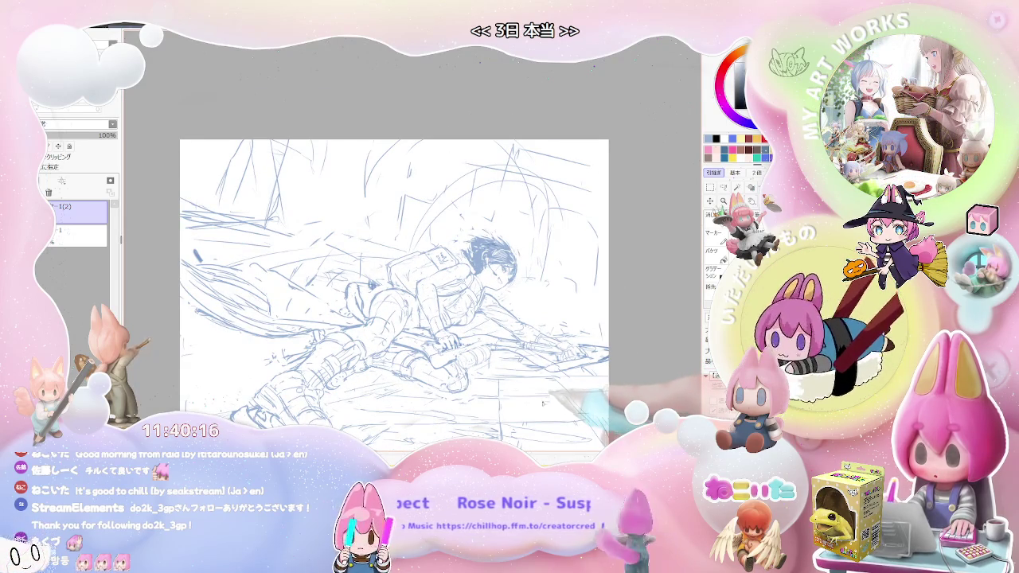
pyautogui.hotkey('ctrl', '+')
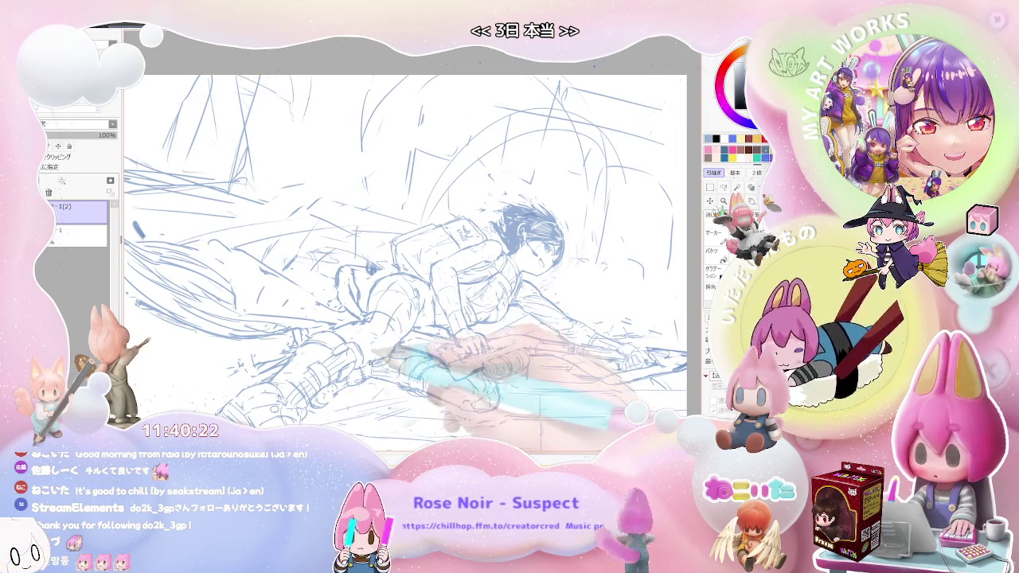
pyautogui.press('-')
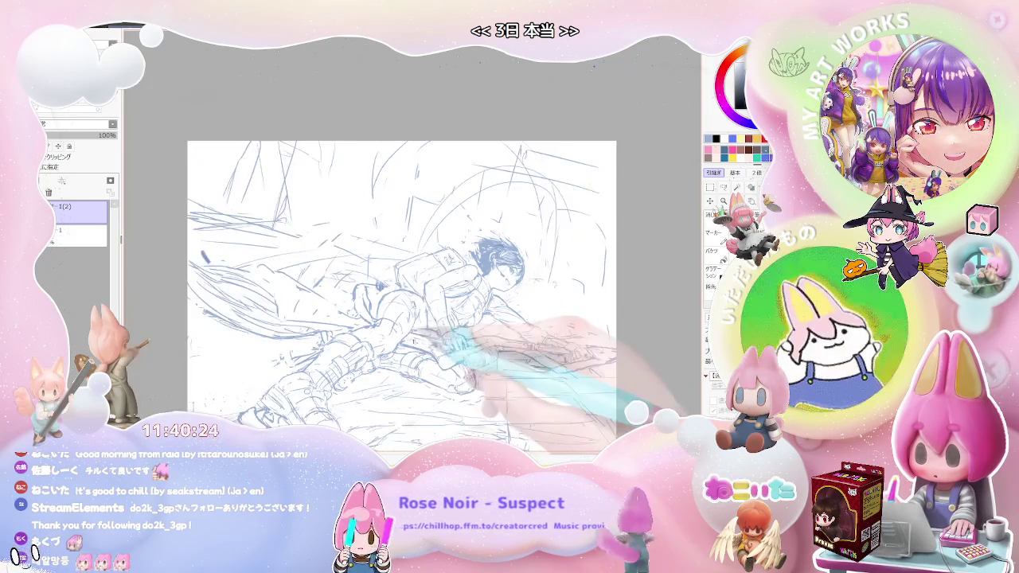
pyautogui.press('Delete')
pyautogui.press('Delete')
pyautogui.press('Delete')
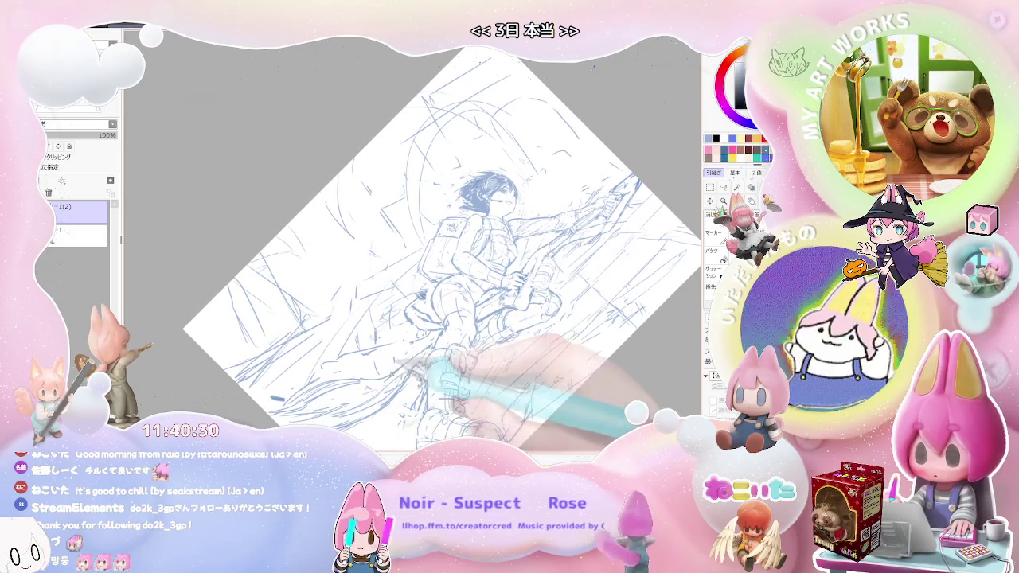
# - Straighten the view, zoom in on the figure and tilt the canvas to a landscape angle
pyautogui.press('End')
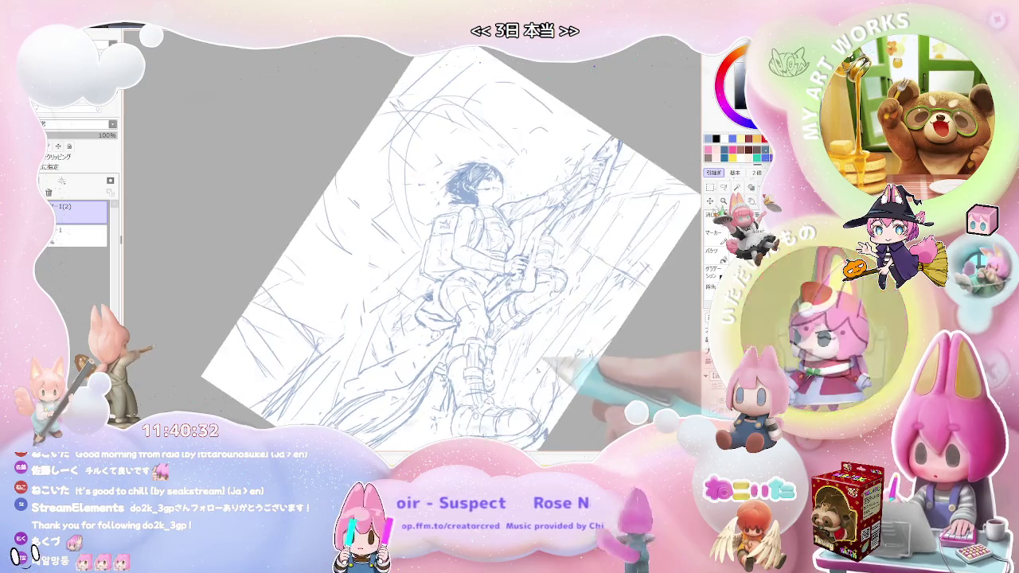
pyautogui.press('Home')
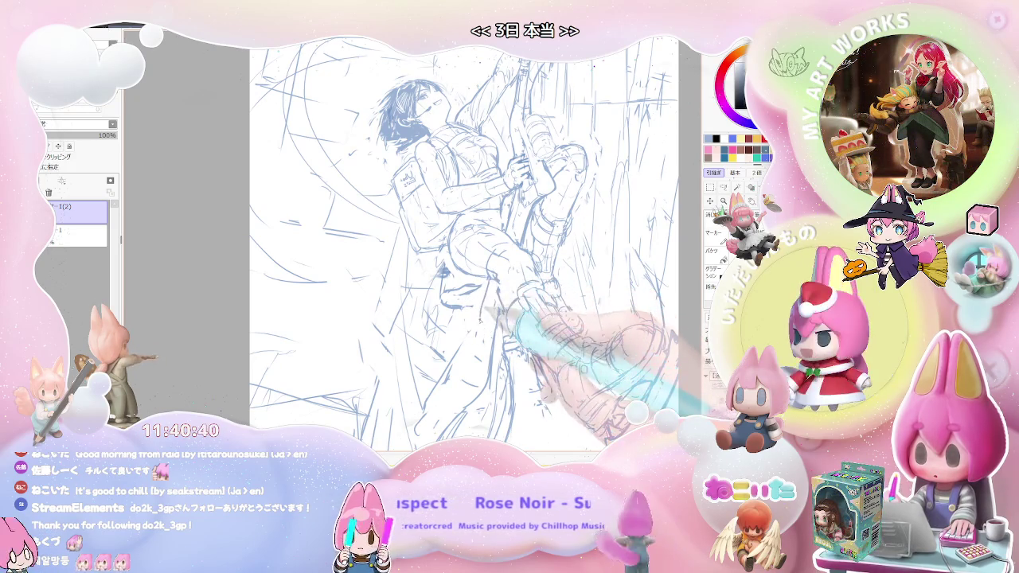
pyautogui.scroll(-2, 479, 345)
pyautogui.moveTo(522, 396); pyautogui.dragTo(519, 369)
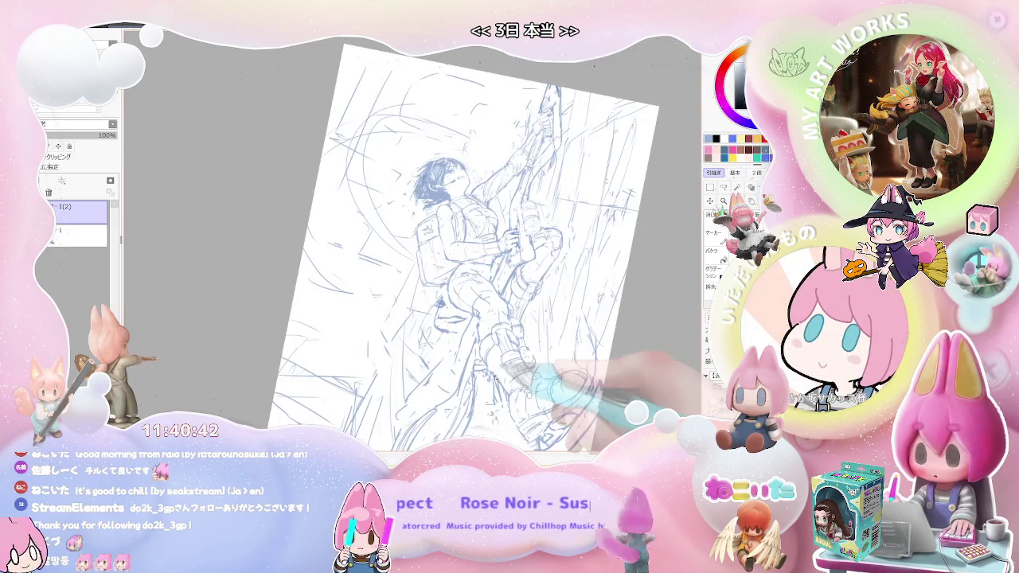
# - Mirror the view so the girl faces left, tilt it about 15° clockwise and pan left
pyautogui.press('h')
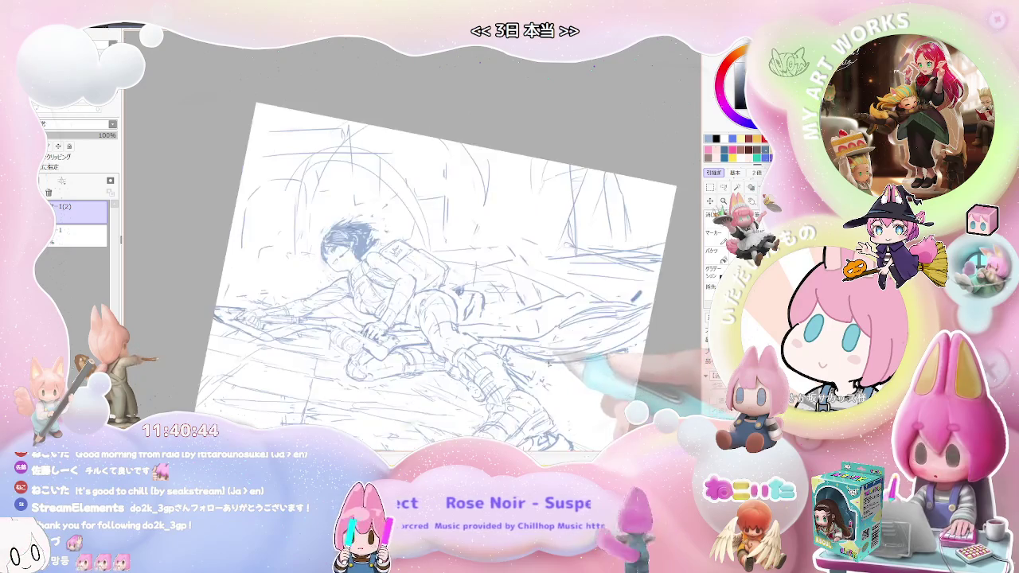
pyautogui.press('Home')
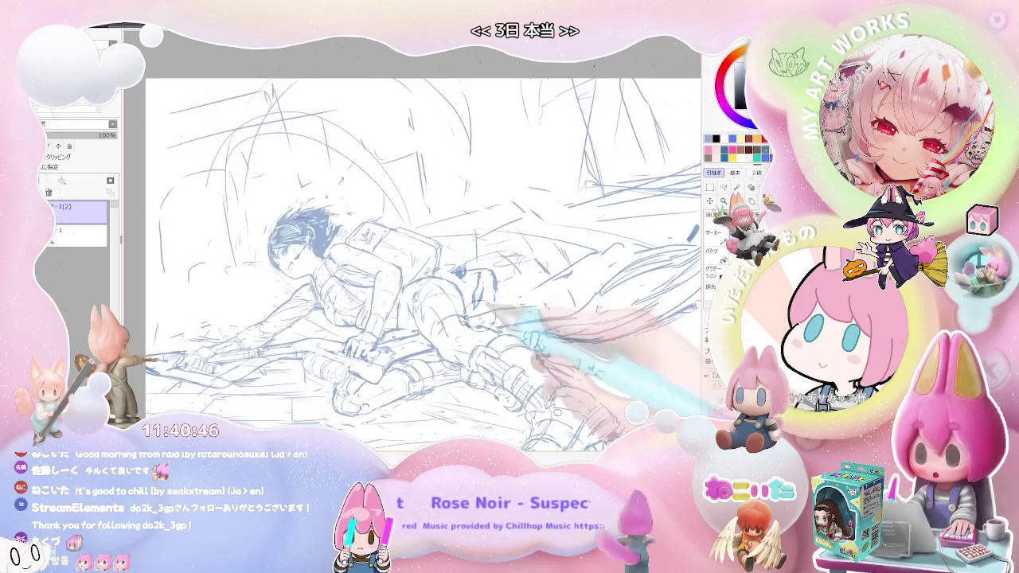
pyautogui.scroll(2, 532, 317)
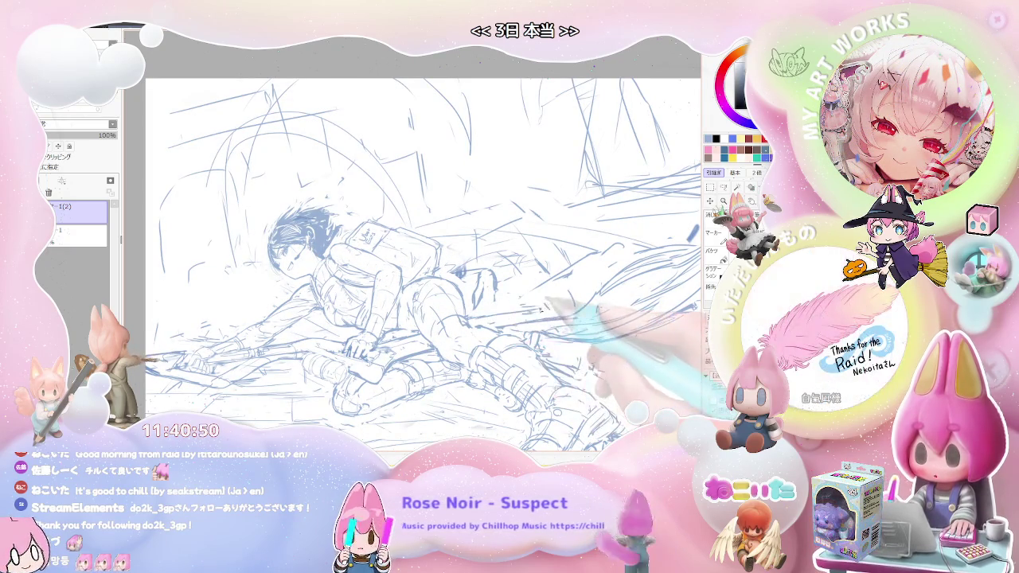
pyautogui.press('End')
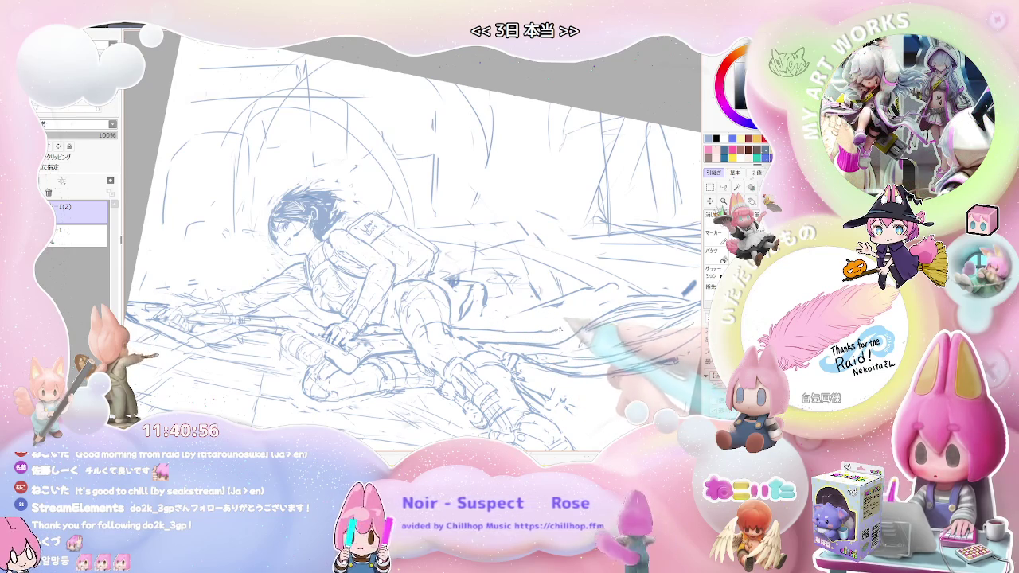
pyautogui.scroll(-2, 613, 297)
pyautogui.moveTo(588, 318); pyautogui.dragTo(524, 335)
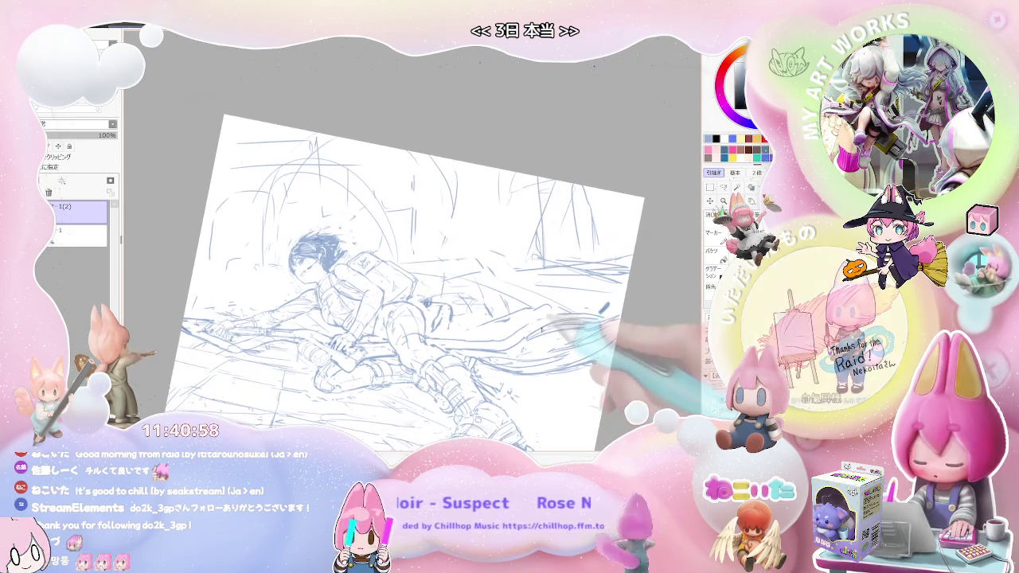
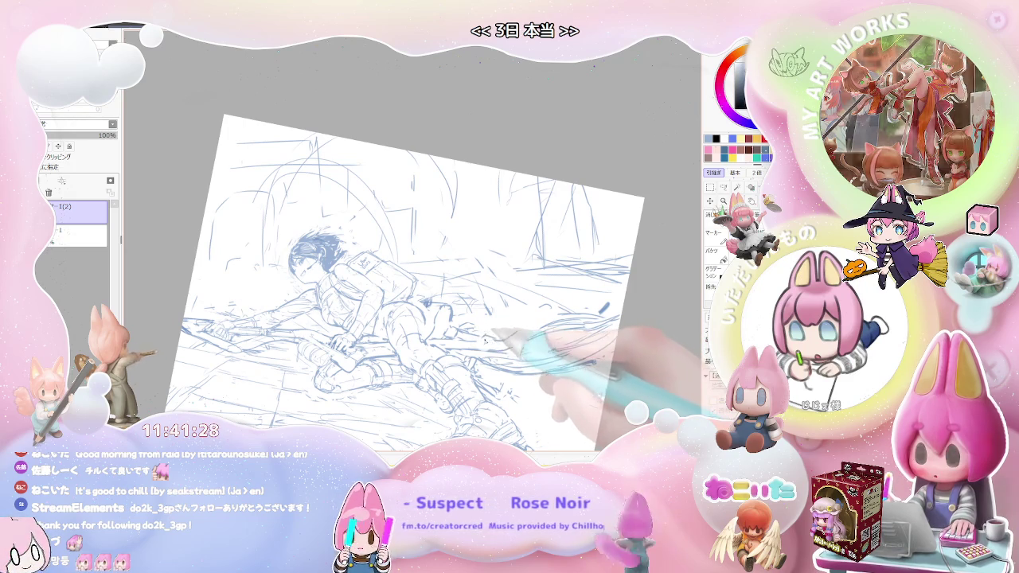
# - Tilt, level and pan the canvas view to study the prone figure from several angles
pyautogui.scroll(-2, 592, 344)
pyautogui.moveTo(593, 344); pyautogui.dragTo(532, 355)
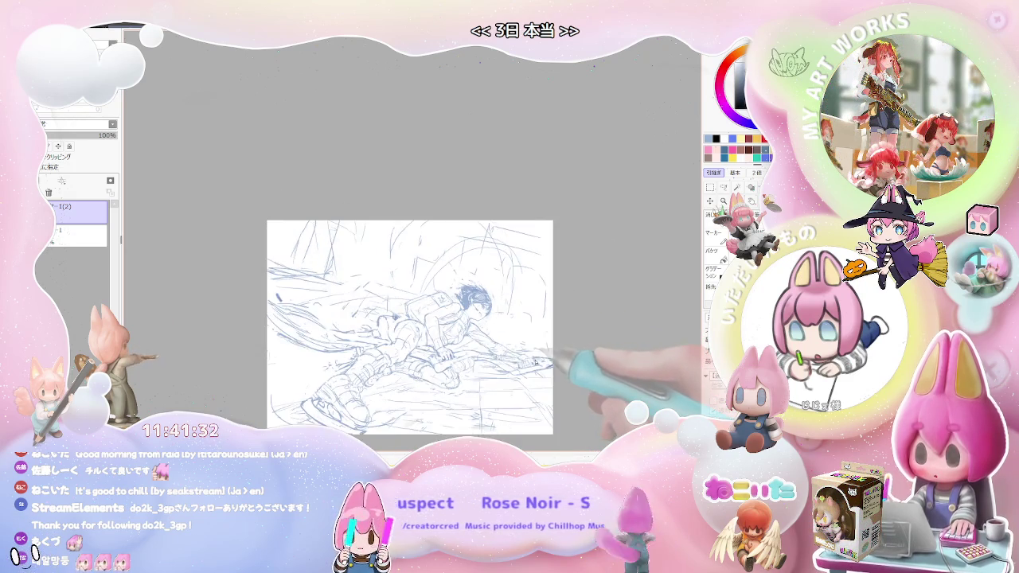
pyautogui.moveTo(531, 355); pyautogui.dragTo(485, 362)
pyautogui.scroll(2, 485, 363)
pyautogui.scroll(1, 486, 362)
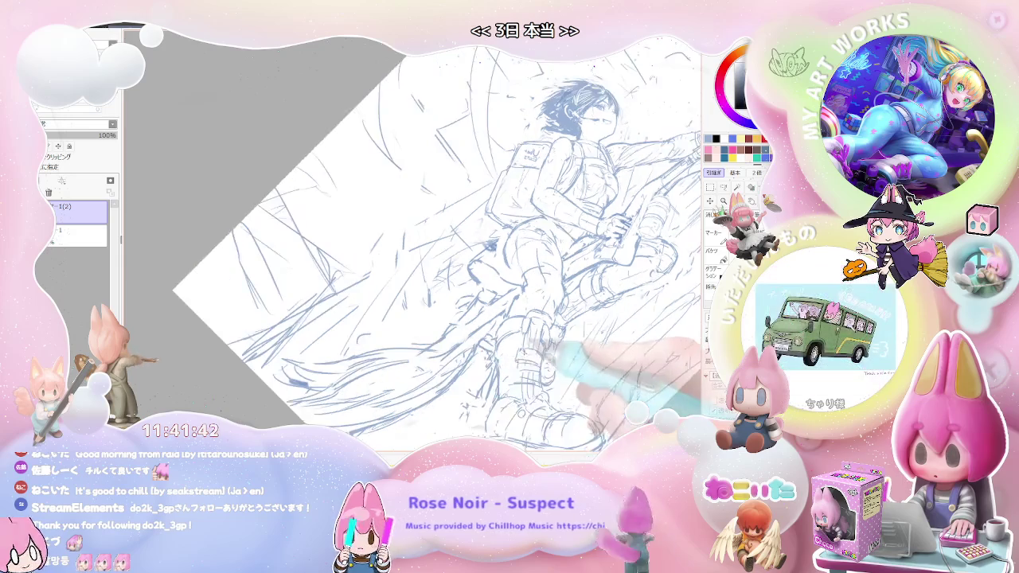
pyautogui.moveTo(442, 348); pyautogui.dragTo(575, 384)
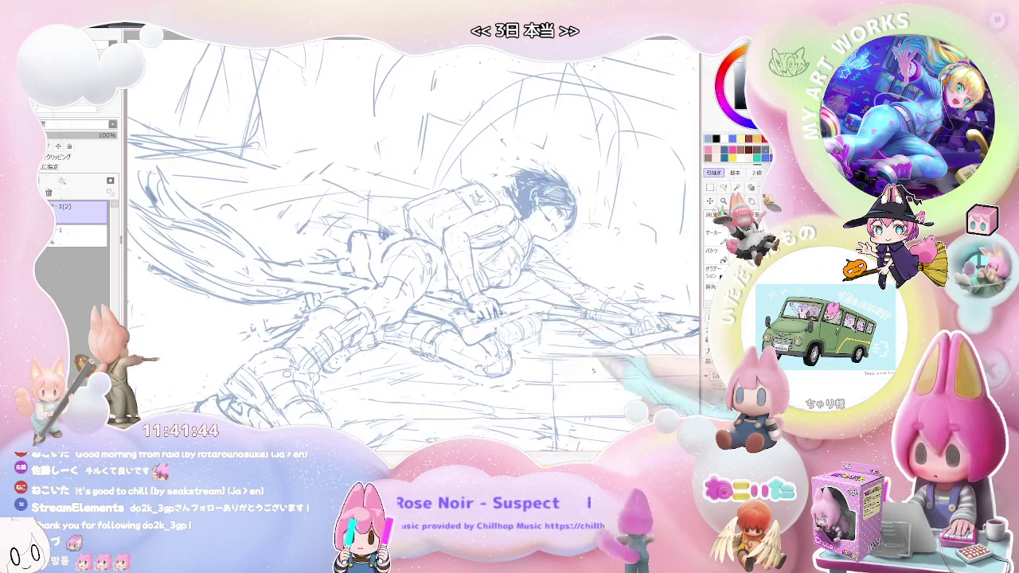
pyautogui.scroll(-1, 589, 383)
pyautogui.moveTo(606, 387); pyautogui.dragTo(553, 386)
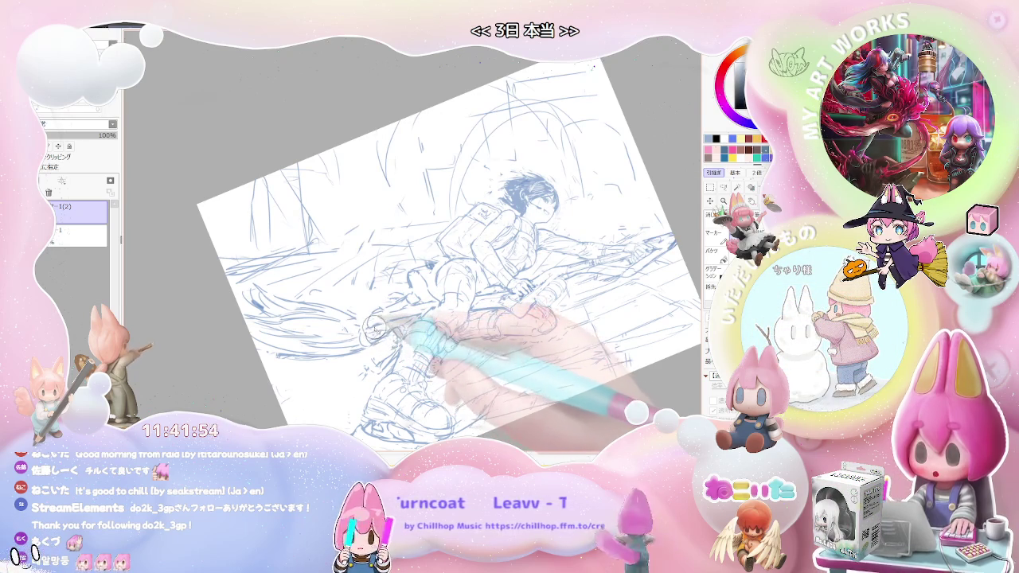
pyautogui.press('Delete')
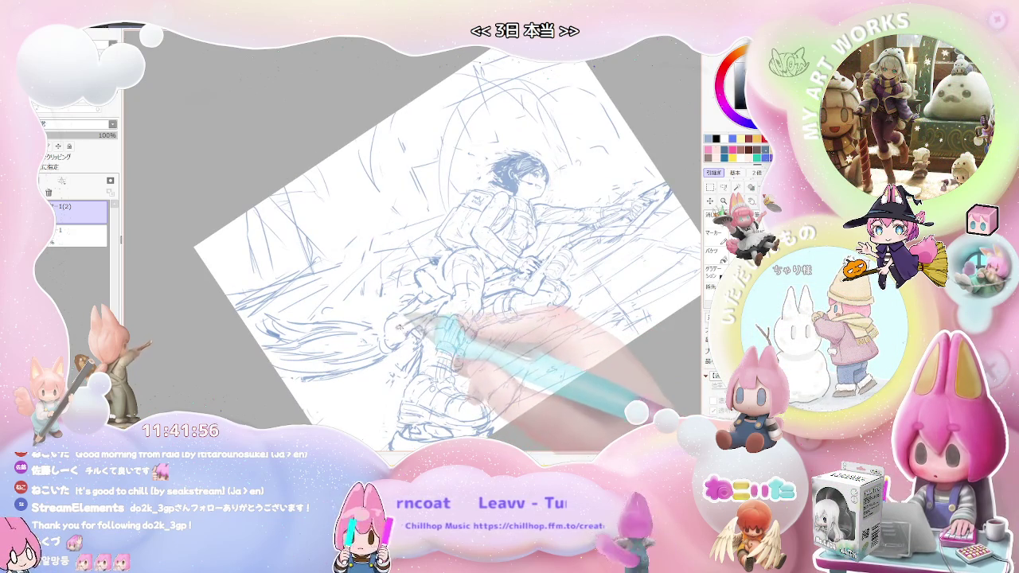
pyautogui.press('Delete')
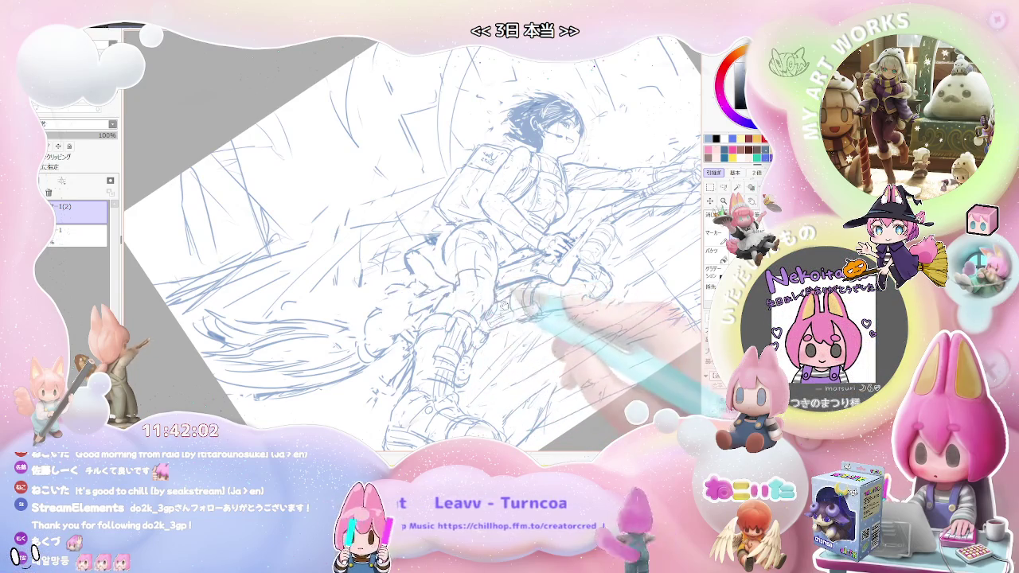
pyautogui.press('Delete')
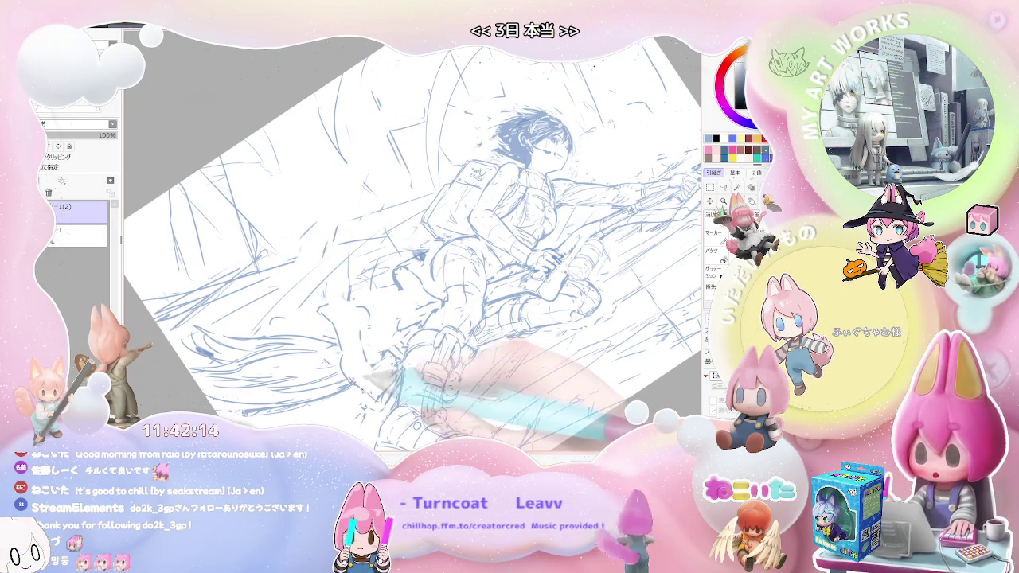
# - Check the sketch mirrored and rotated, reset to upright, then pencil short strokes near the knee
pyautogui.scroll(-3, 390, 368)
pyautogui.scroll(1, 390, 368)
pyautogui.scroll(1, 394, 370)
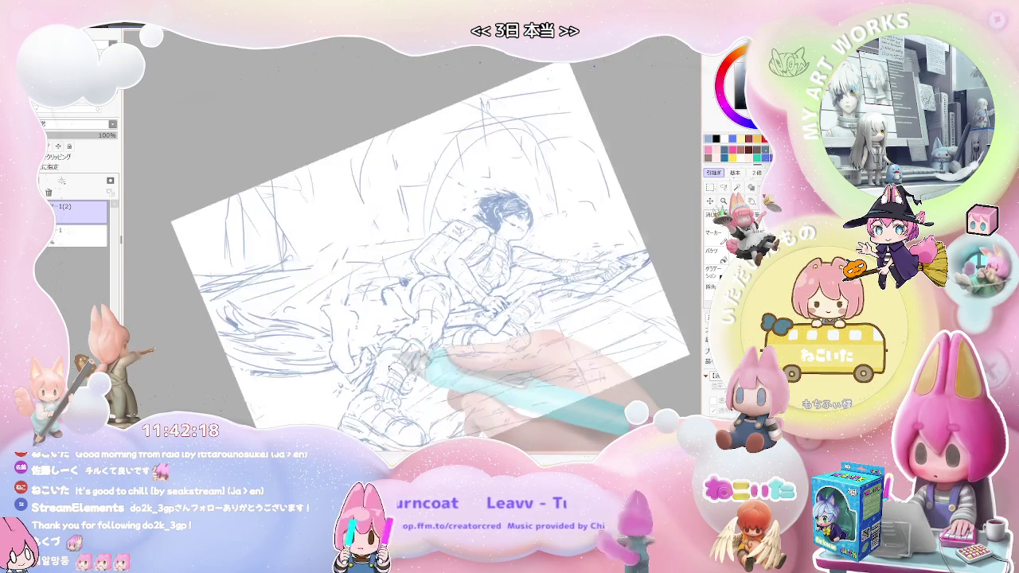
pyautogui.press('h')
pyautogui.press('Delete')
pyautogui.press('Delete')
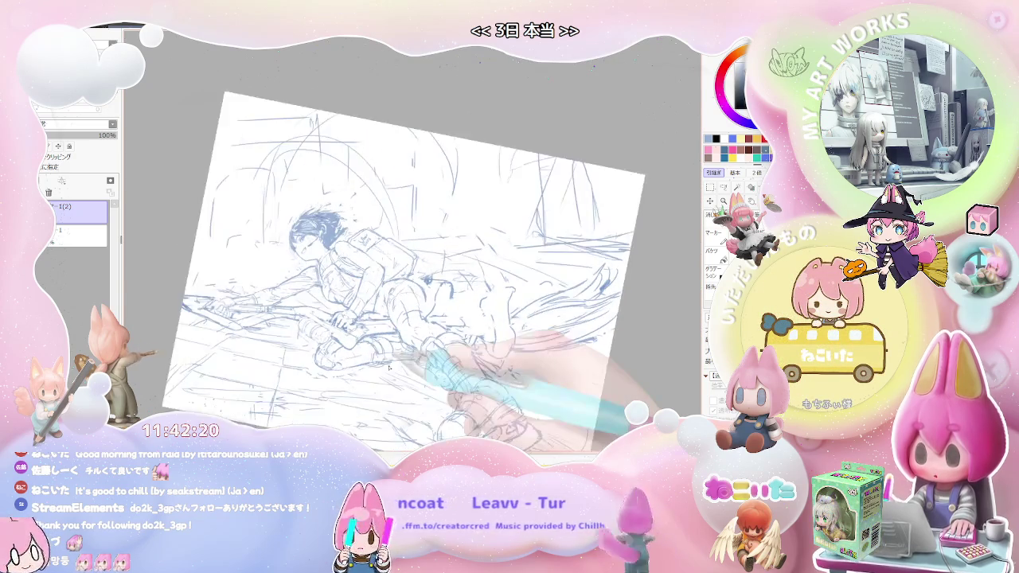
pyautogui.press('End')
pyautogui.press('End')
pyautogui.press('End')
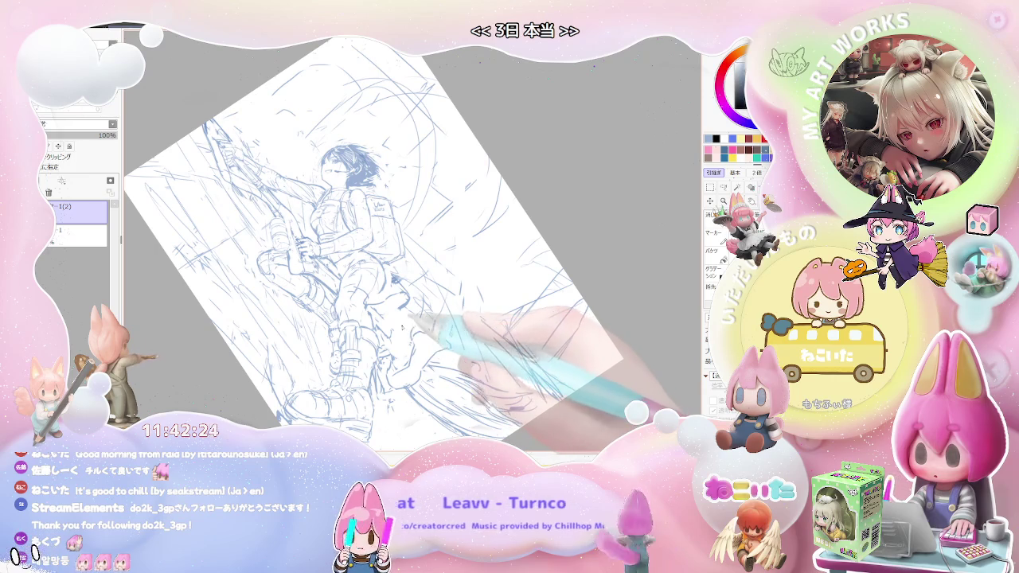
pyautogui.press('Delete')
pyautogui.press('Delete')
pyautogui.press('Delete')
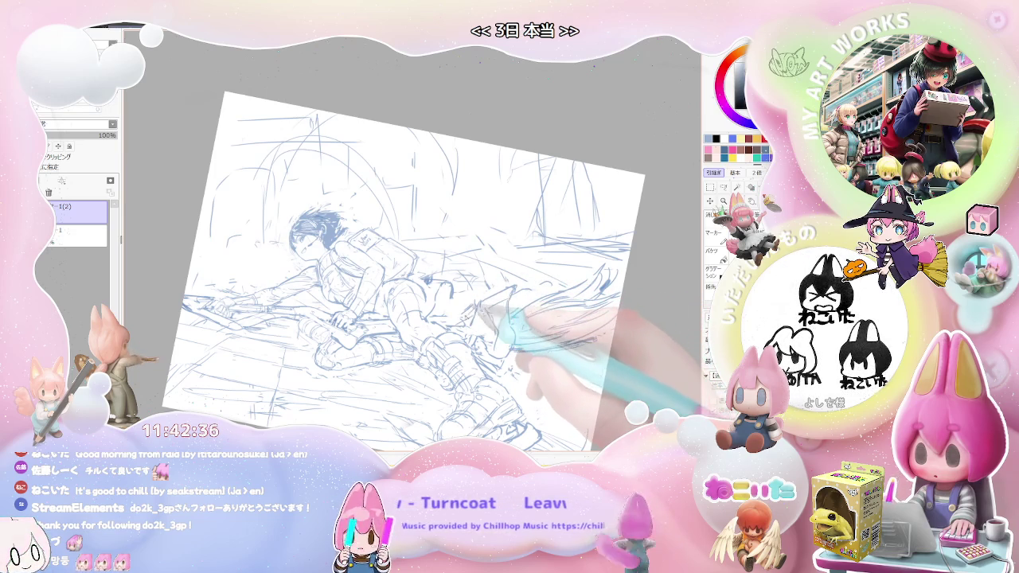
pyautogui.press('Home')
pyautogui.scroll(1, 450, 316)
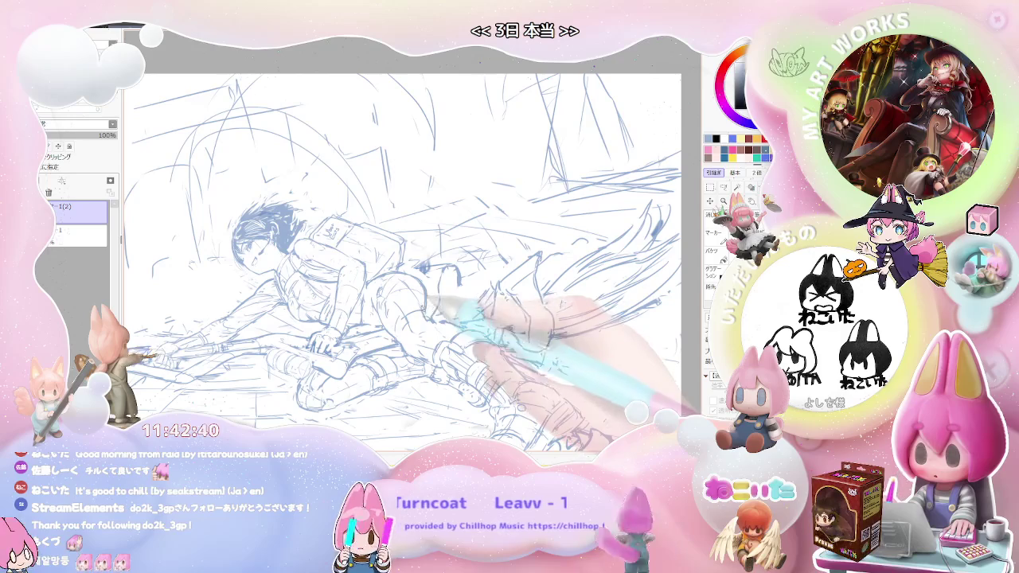
pyautogui.moveTo(426, 301)
pyautogui.mouseDown()
pyautogui.moveTo(437, 315)
pyautogui.moveTo(460, 302)
pyautogui.moveTo(449, 266)
pyautogui.mouseUp()
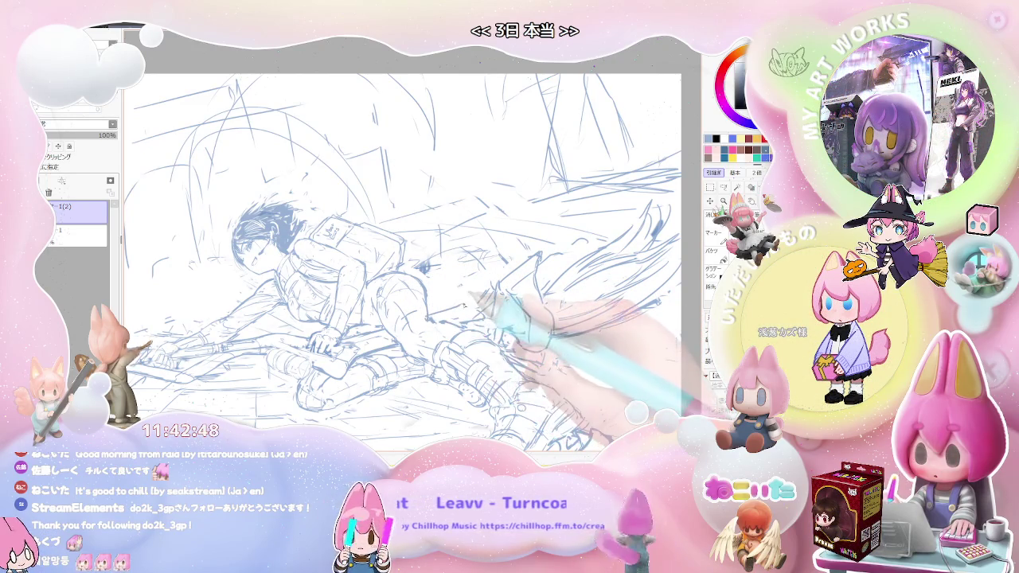
# - Review the new leg strokes with rotation resets, a mirrored view and zoom changes
pyautogui.moveTo(558, 278)
pyautogui.mouseDown()
pyautogui.moveTo(386, 337)
pyautogui.moveTo(410, 321)
pyautogui.mouseUp()
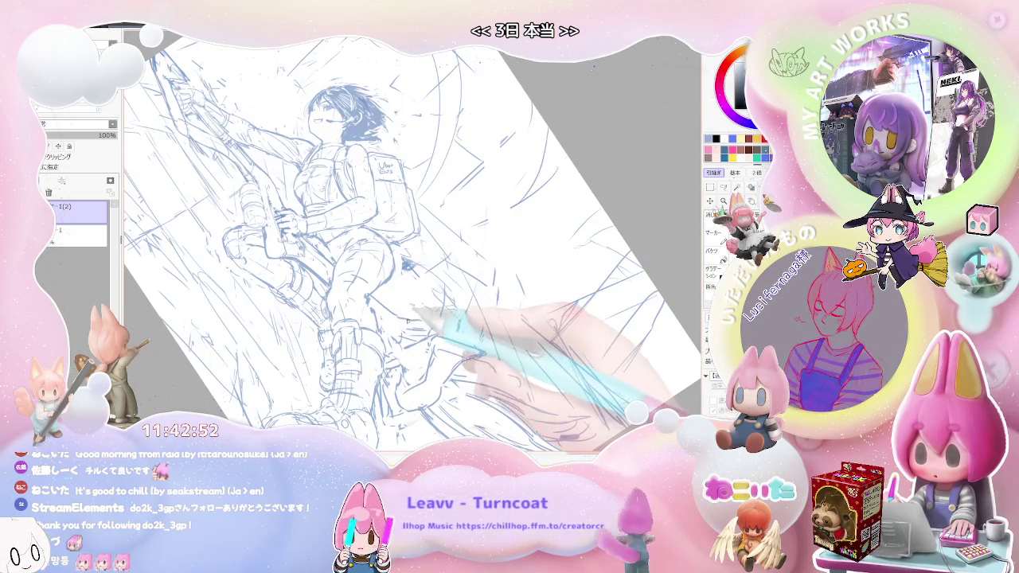
pyautogui.press('Home')
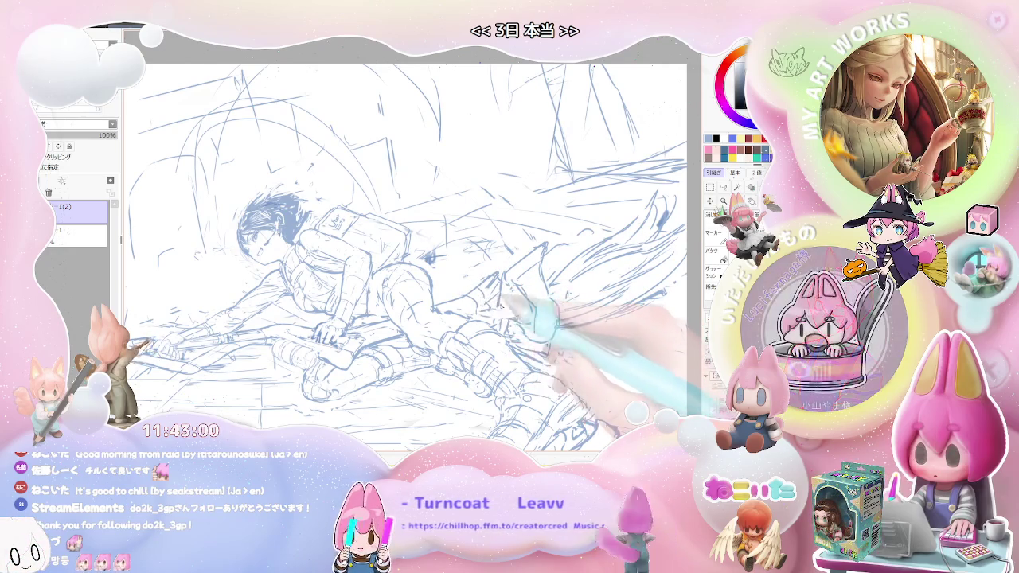
pyautogui.press('h')
pyautogui.press('Delete')
pyautogui.press('Delete')
pyautogui.press('Delete')
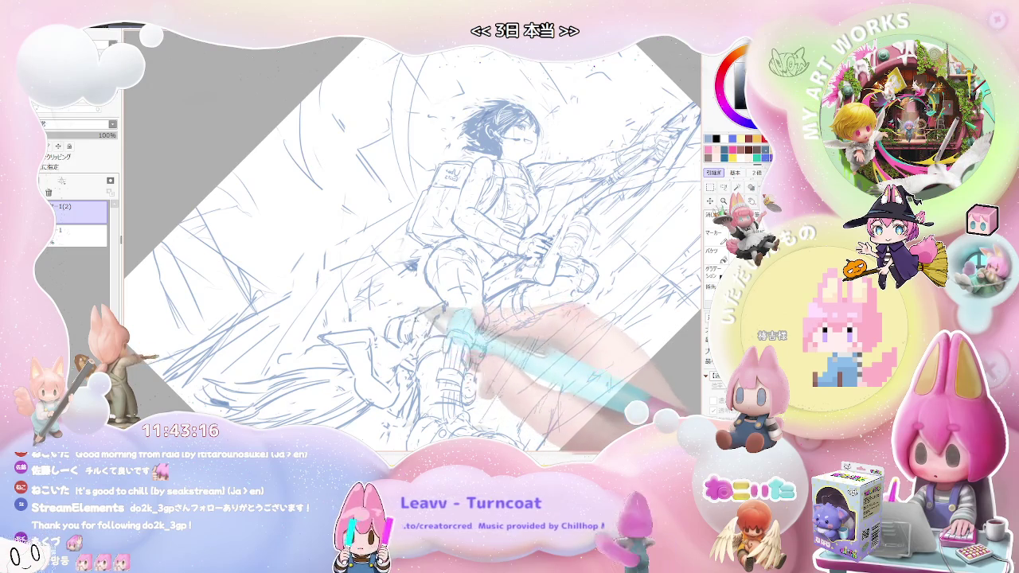
pyautogui.press('-')
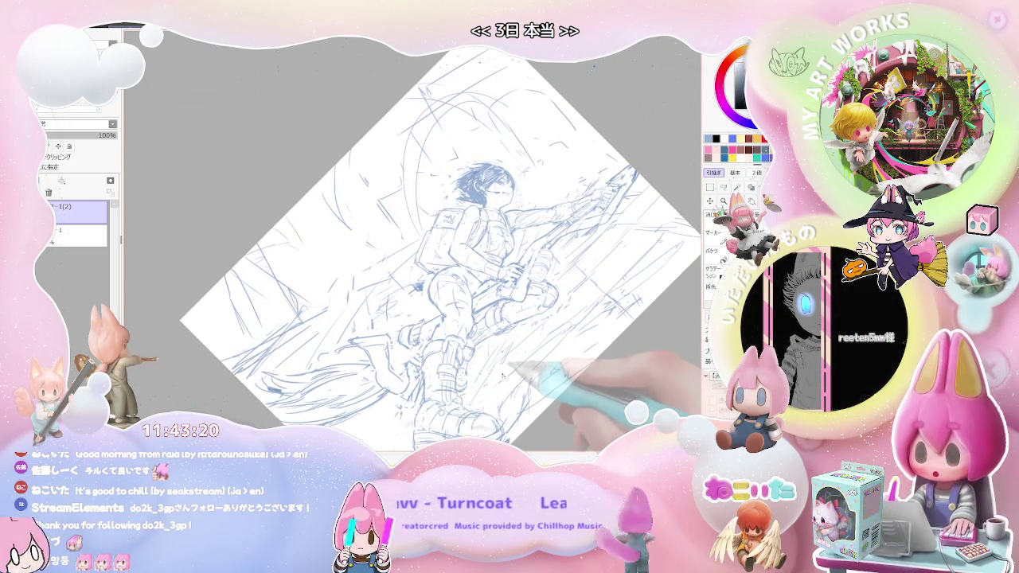
pyautogui.press('+')
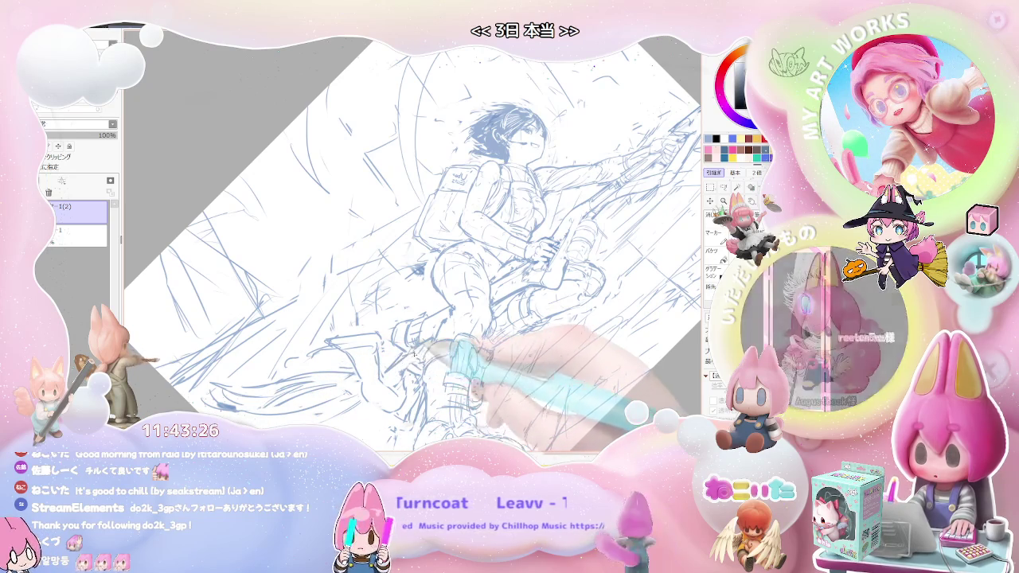
pyautogui.moveTo(509, 374); pyautogui.dragTo(483, 364)
pyautogui.press('End')
pyautogui.press('End')
pyautogui.press('End')
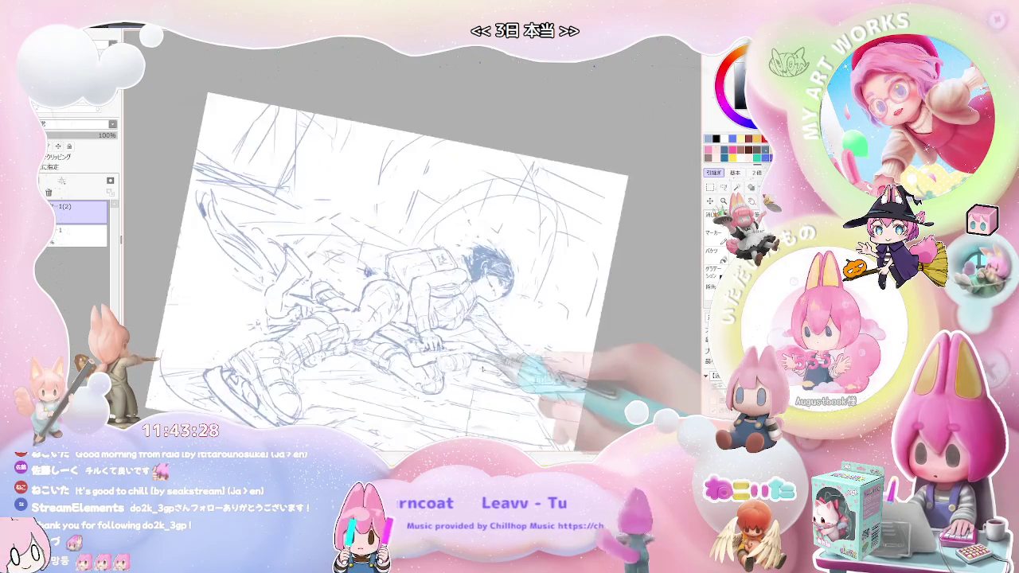
# - Check the sketch mirrored and tilted, then add pencil strokes to the right of the figure
pyautogui.press('h')
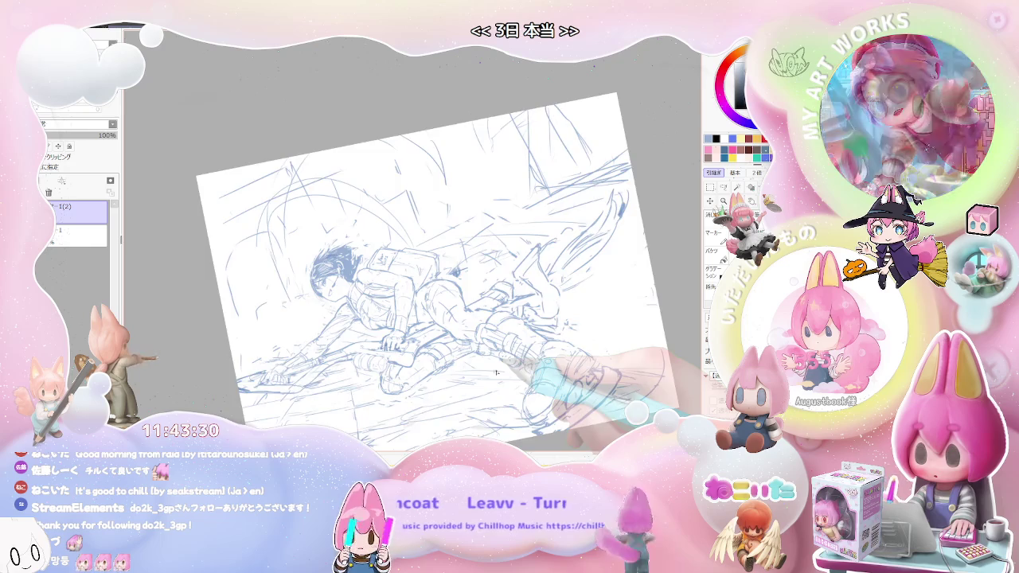
pyautogui.press('End')
pyautogui.press('End')
pyautogui.moveTo(552, 390); pyautogui.dragTo(480, 377)
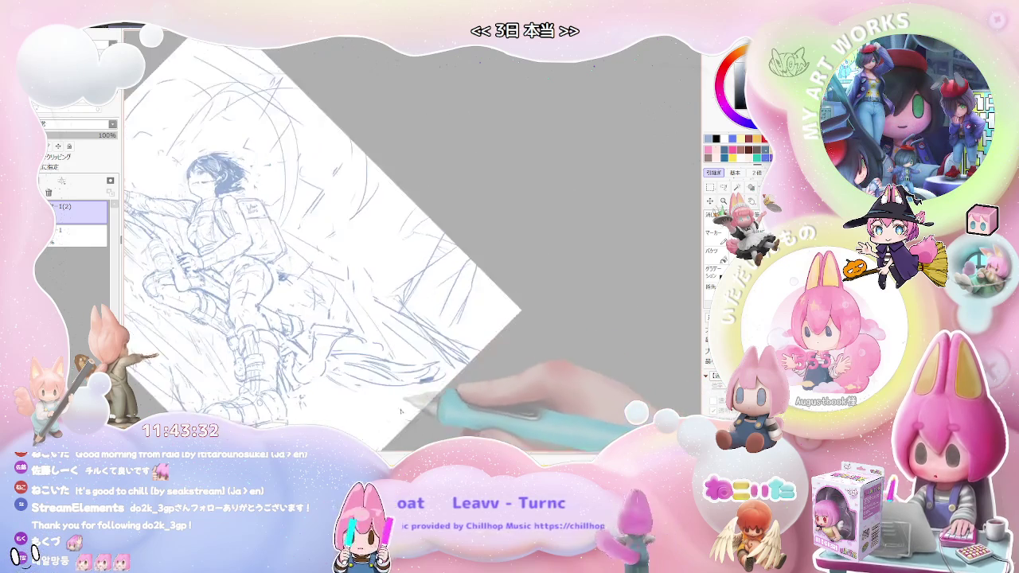
pyautogui.scroll(1, 481, 378)
pyautogui.scroll(1, 454, 358)
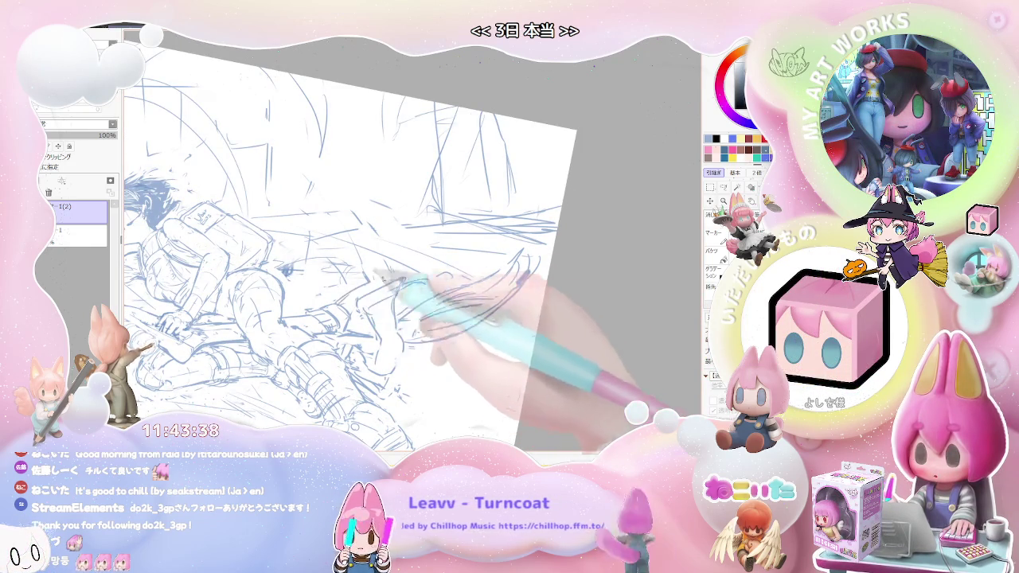
pyautogui.moveTo(433, 308); pyautogui.dragTo(471, 300)
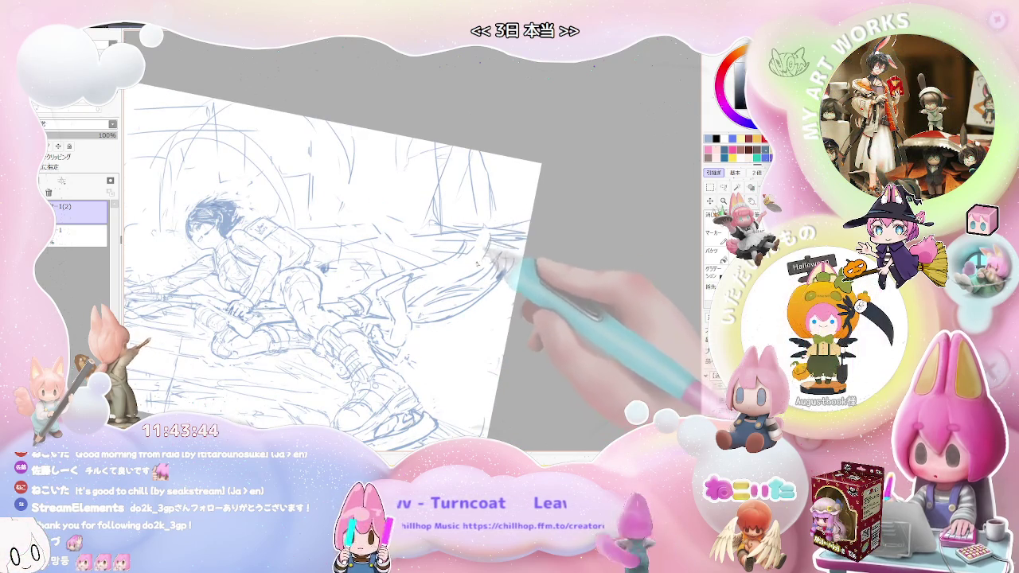
pyautogui.press('Home')
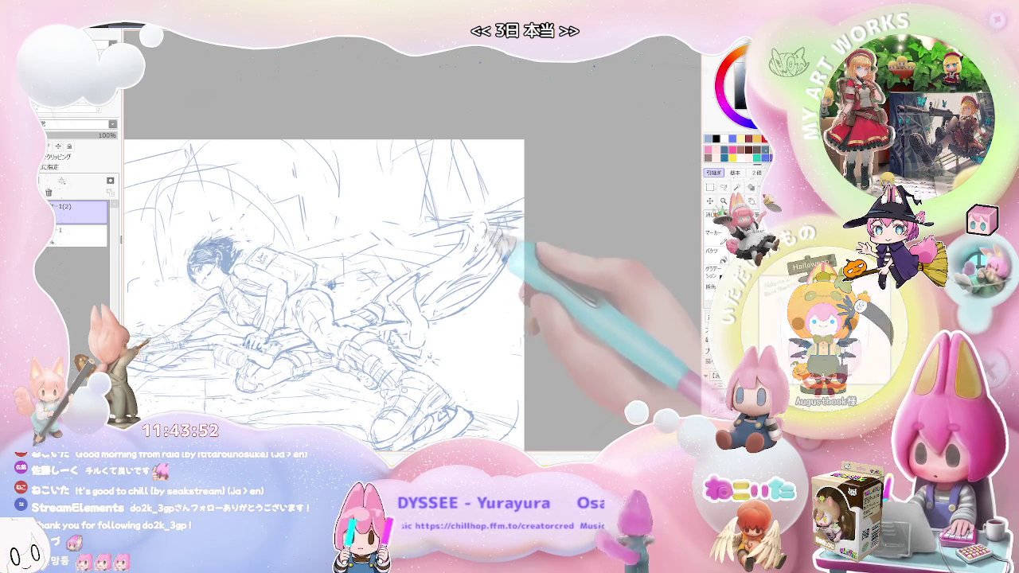
pyautogui.moveTo(480, 228)
pyautogui.mouseDown()
pyautogui.moveTo(457, 258)
pyautogui.moveTo(464, 235)
pyautogui.moveTo(477, 237)
pyautogui.mouseUp()
# - Mirror and tilt the view, reset it upright, and pan the sketch down-left
pyautogui.press('h')
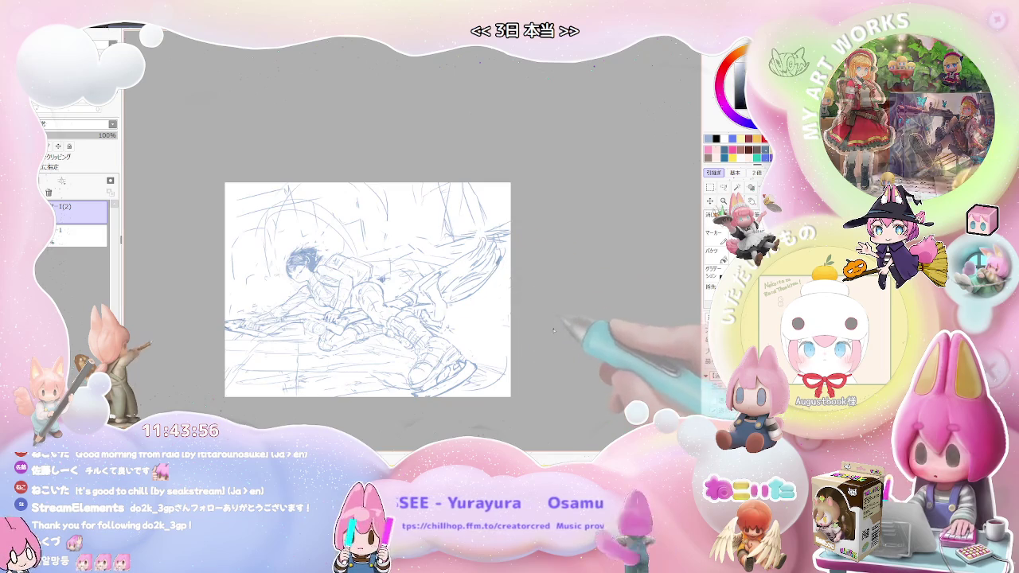
pyautogui.scroll(-1, 568, 347)
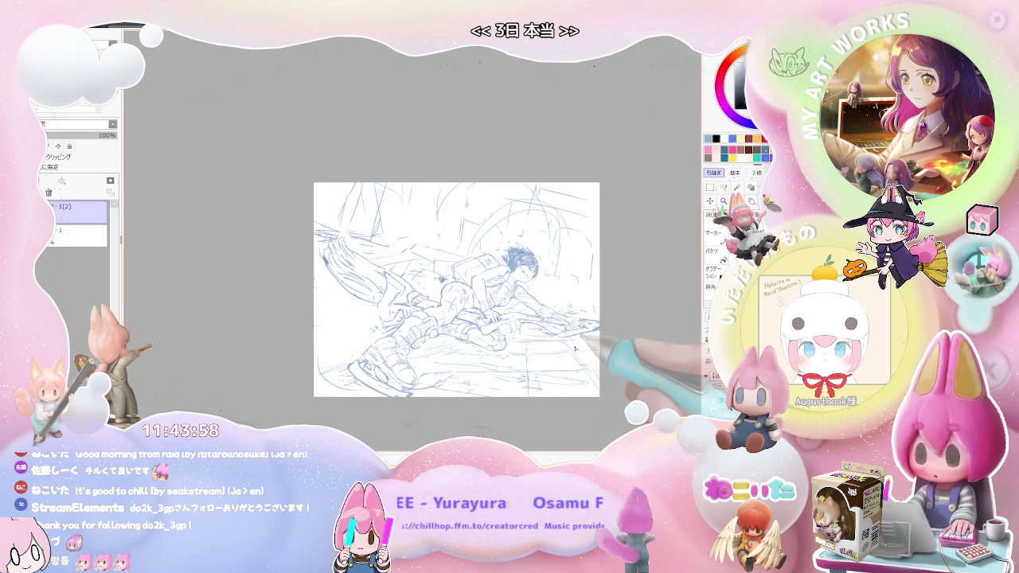
pyautogui.press('Delete')
pyautogui.scroll(2, 573, 351)
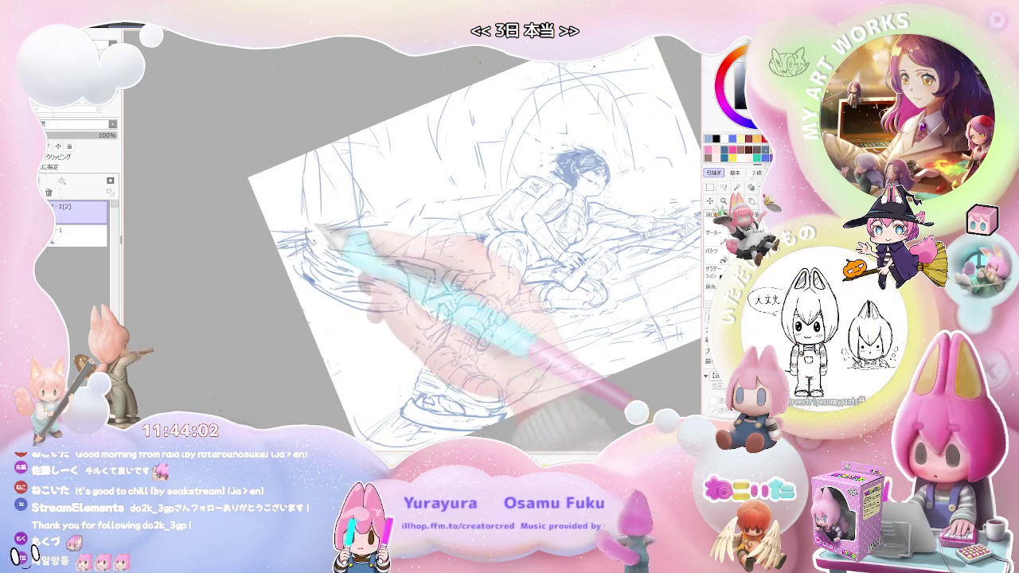
pyautogui.press('Home')
pyautogui.moveTo(635, 365); pyautogui.dragTo(530, 380)
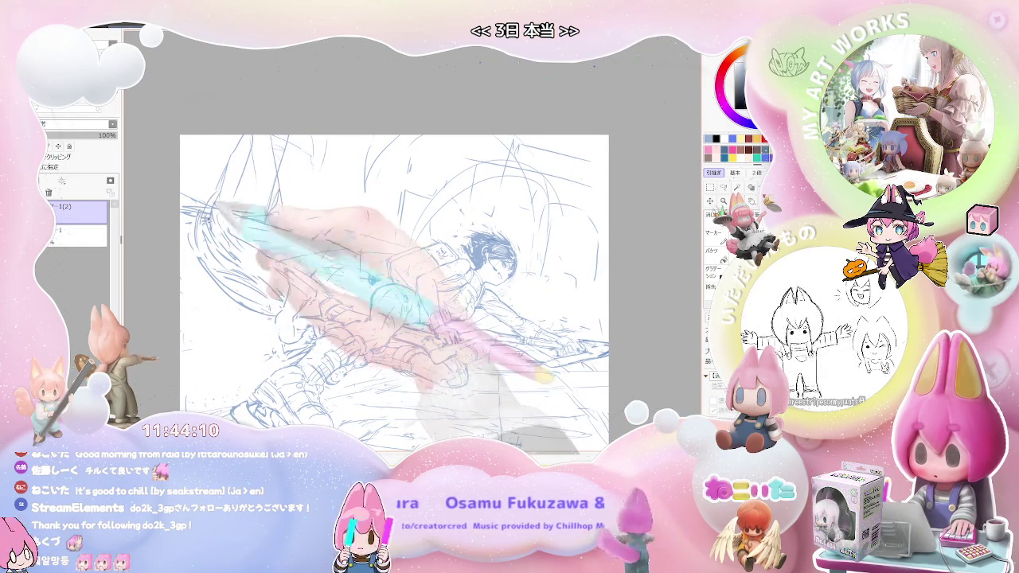
pyautogui.moveTo(614, 318)
pyautogui.mouseDown()
pyautogui.moveTo(593, 337)
pyautogui.moveTo(446, 343)
pyautogui.mouseUp()
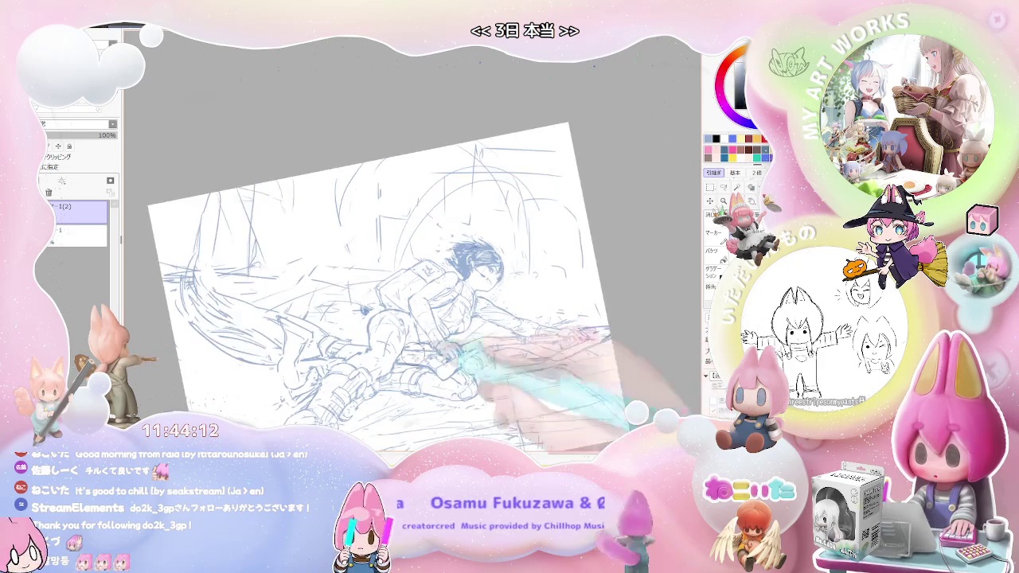
pyautogui.scroll(2, 378, 341)
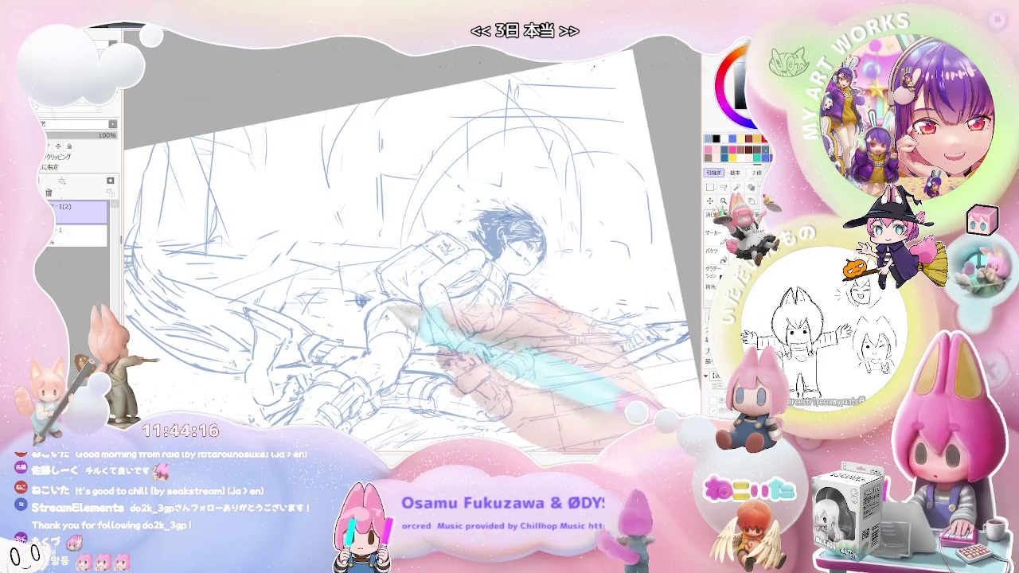
# - Zoom and rotate the view in on the backpack and gripping hands
pyautogui.hotkey('ctrl', '-')
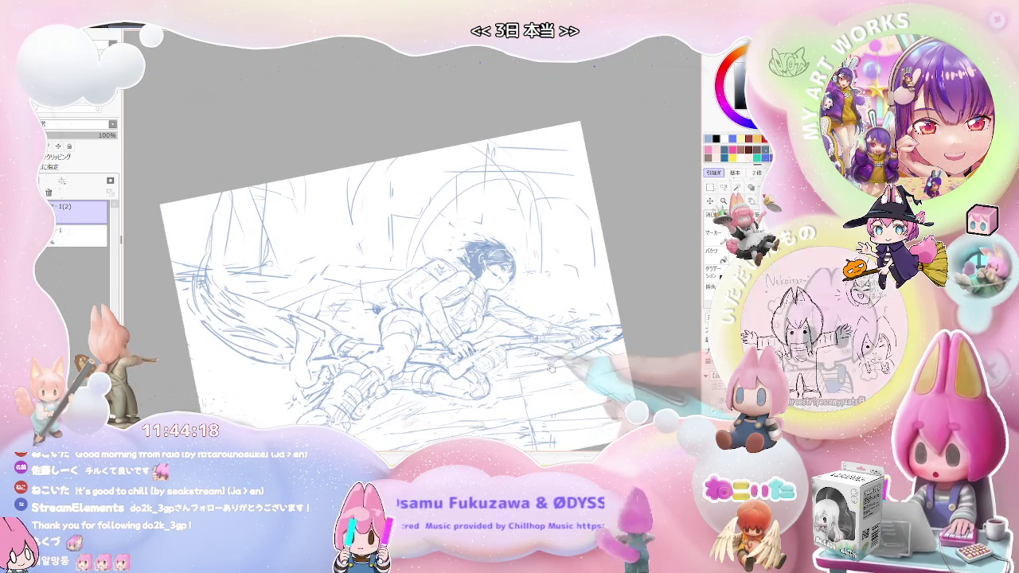
pyautogui.press('Delete')
pyautogui.press('Delete')
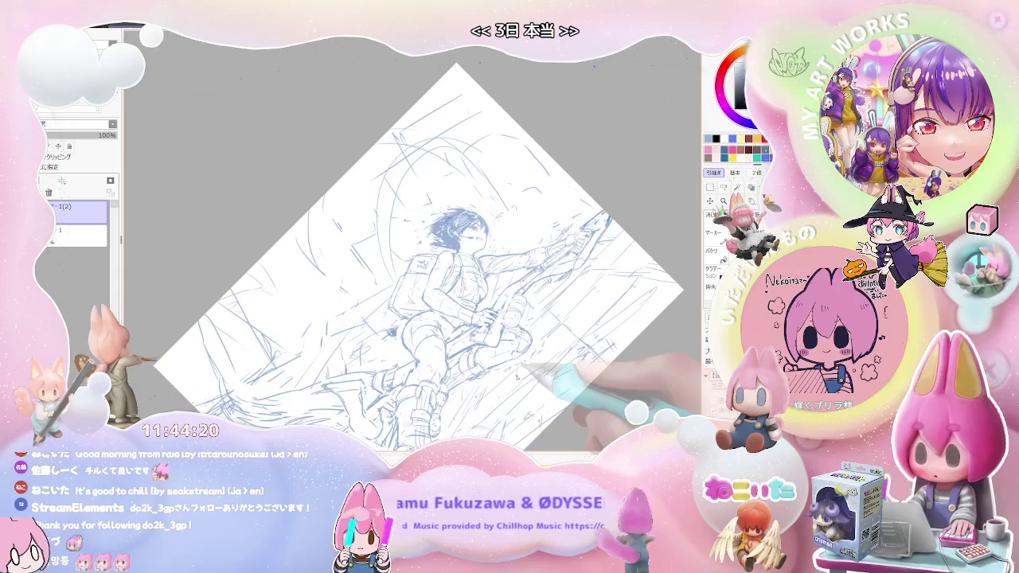
pyautogui.hotkey('ctrl', '+')
pyautogui.hotkey('ctrl', '+')
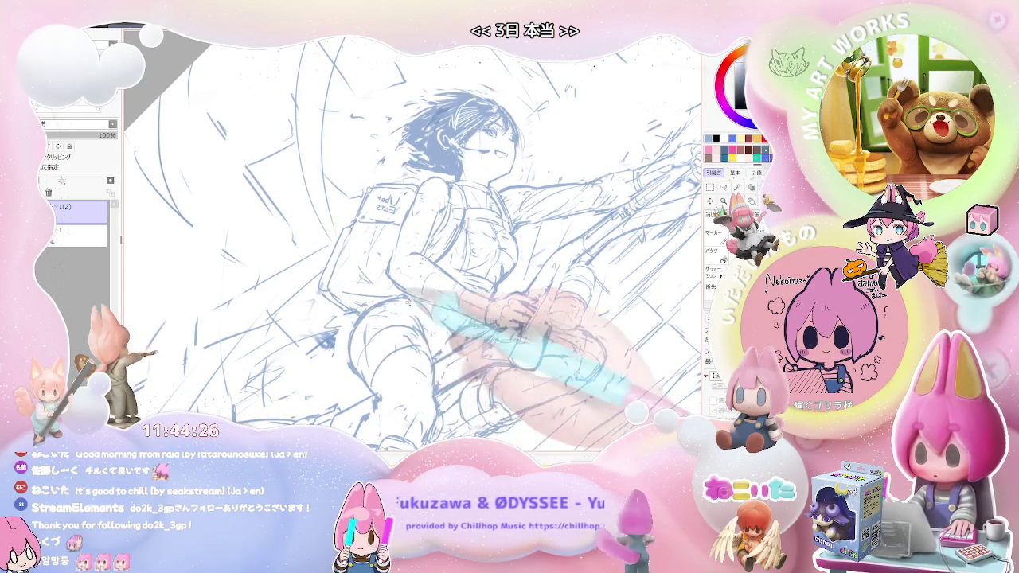
pyautogui.press('End')
pyautogui.press('End')
pyautogui.press('End')
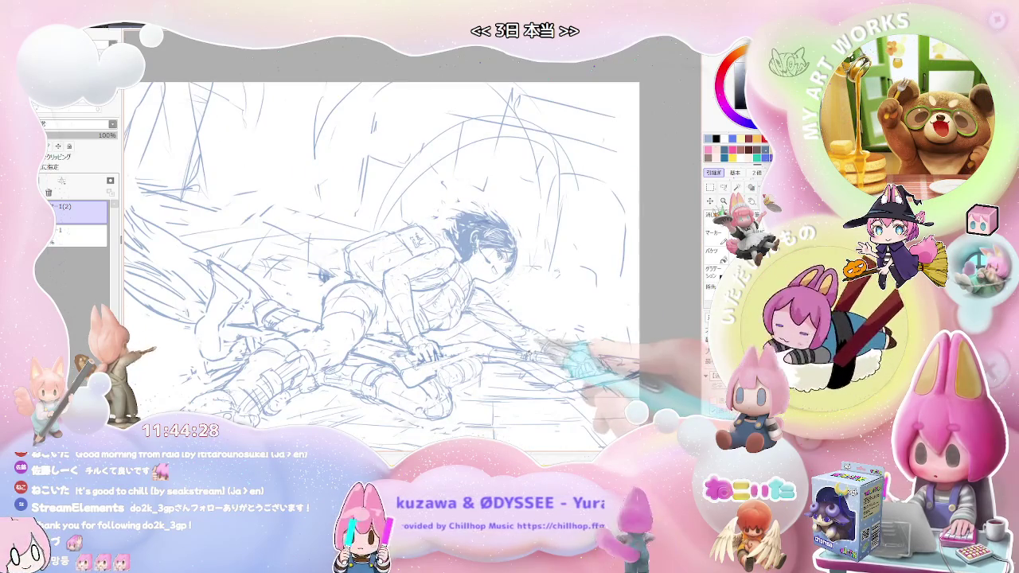
pyautogui.hotkey('ctrl', '+')
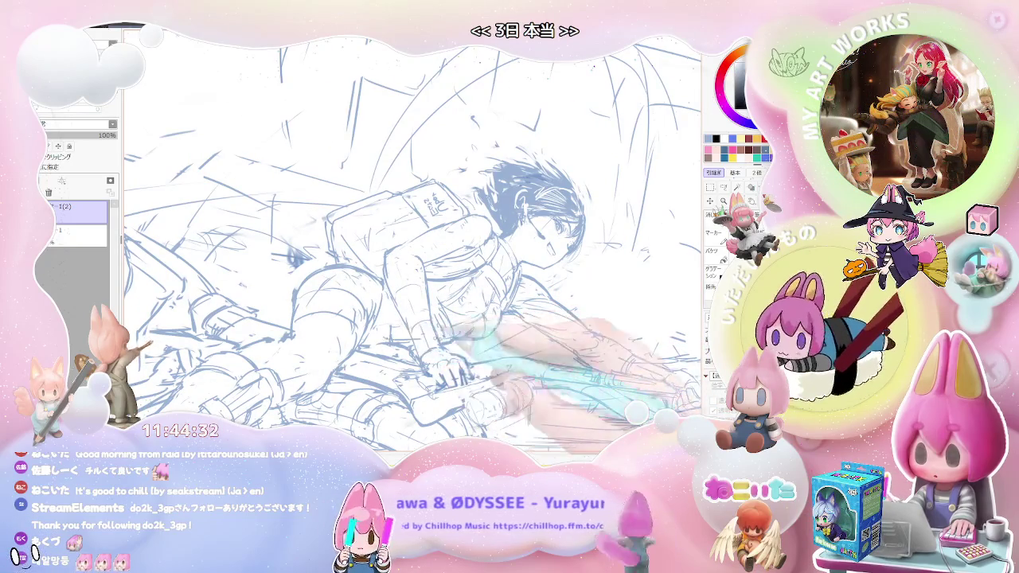
pyautogui.press('End')
pyautogui.press('End')
pyautogui.press('End')
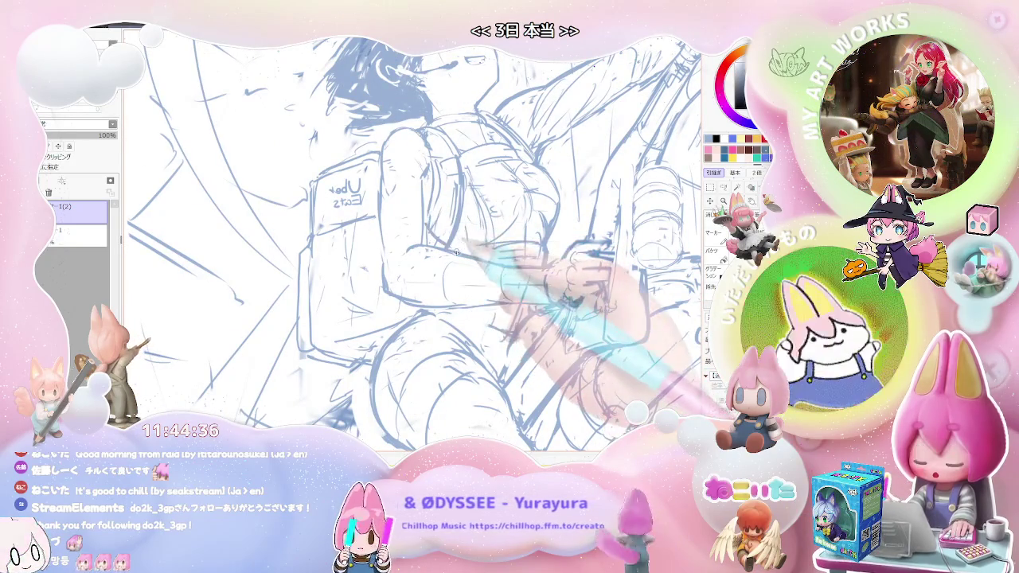
pyautogui.press('Home')
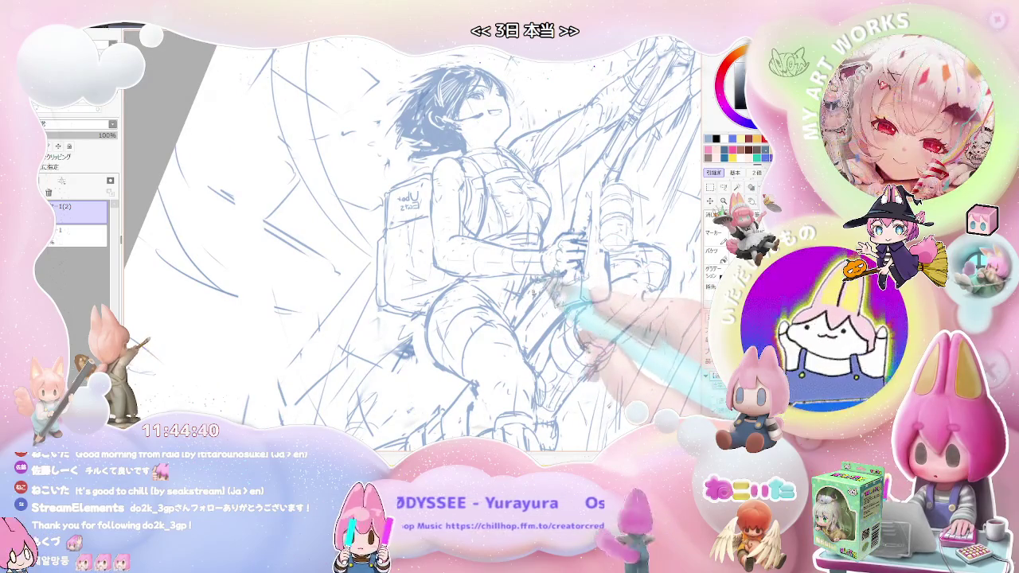
pyautogui.press('End')
pyautogui.press('Delete')
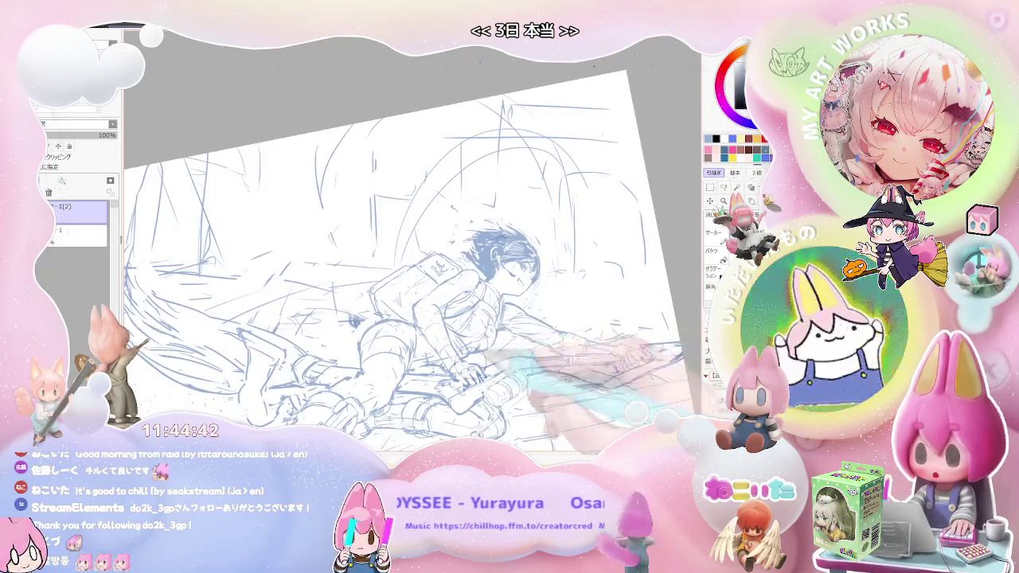
pyautogui.hotkey('ctrl', '+')
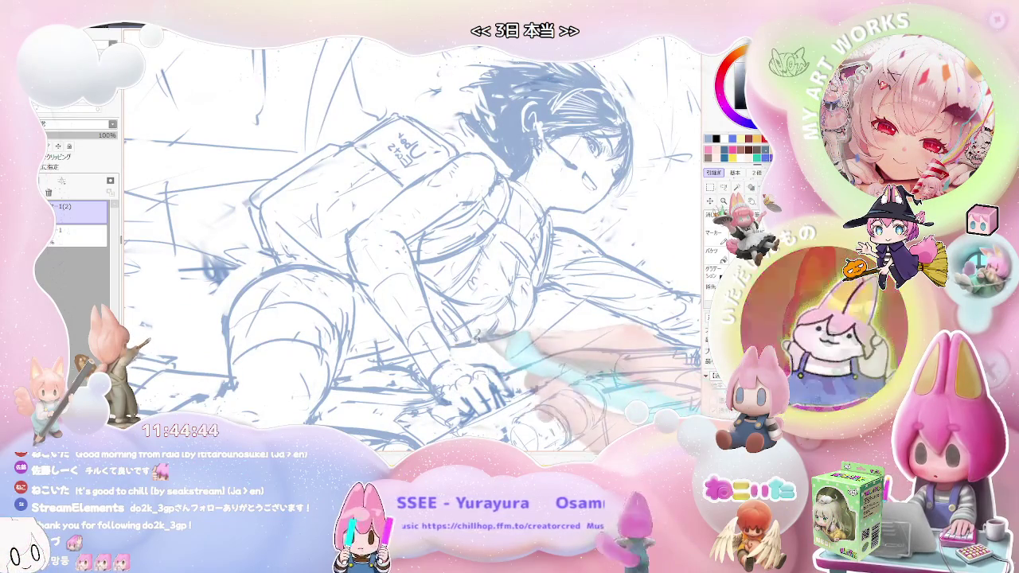
# - Level the backpack view, zoom in close on the upper body, then zoom back out
pyautogui.press('End')
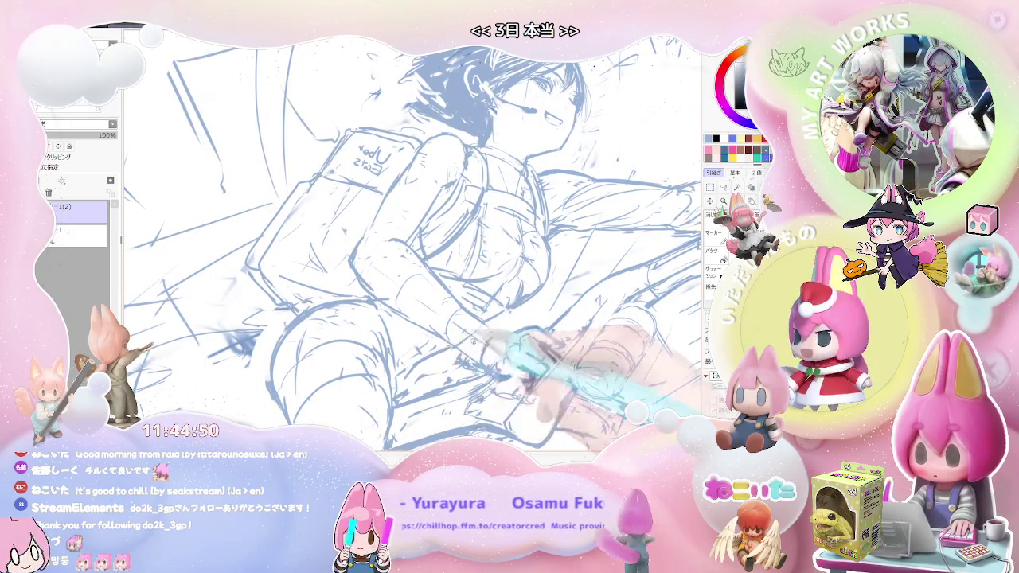
pyautogui.press('-')
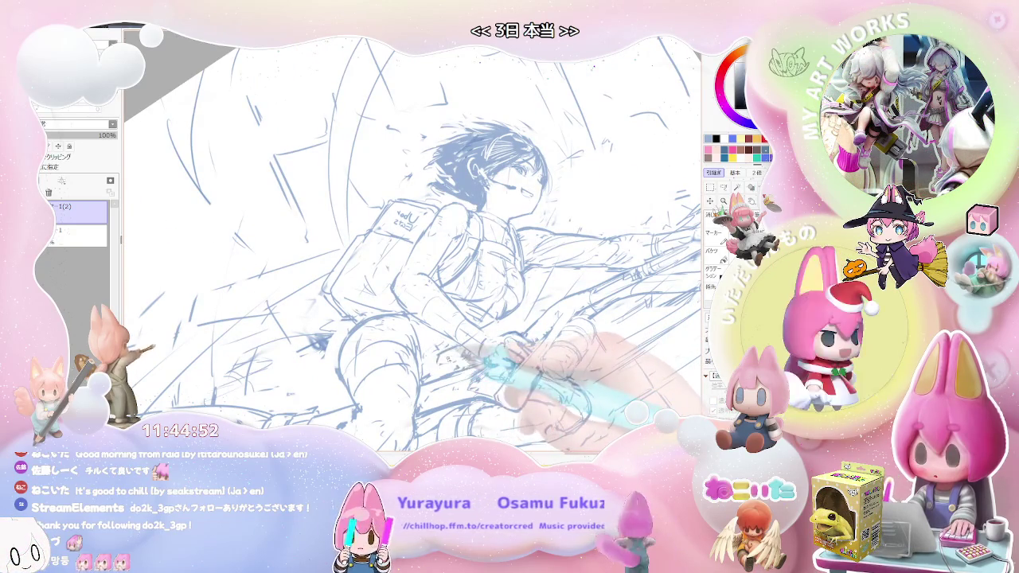
pyautogui.press('-')
pyautogui.press('Delete')
pyautogui.press('Delete')
pyautogui.press('Delete')
pyautogui.press('Delete')
pyautogui.press('Home')
pyautogui.press('+')
pyautogui.press('+')
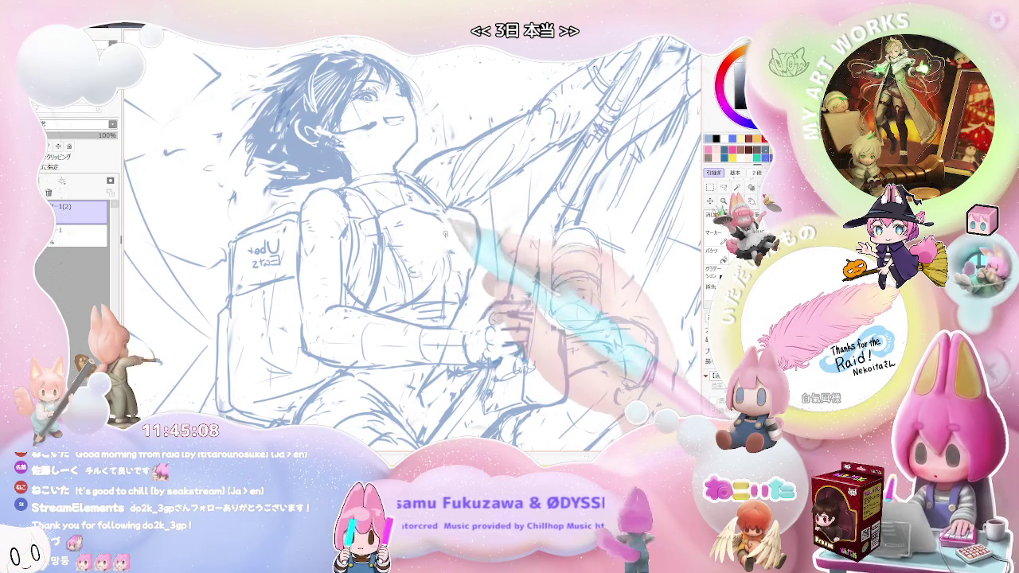
pyautogui.hotkey('ctrl', '-')
# - Mirror the view so the figure faces left and tilt it to a comfortable drawing angle
pyautogui.press('Delete')
pyautogui.press('Delete')
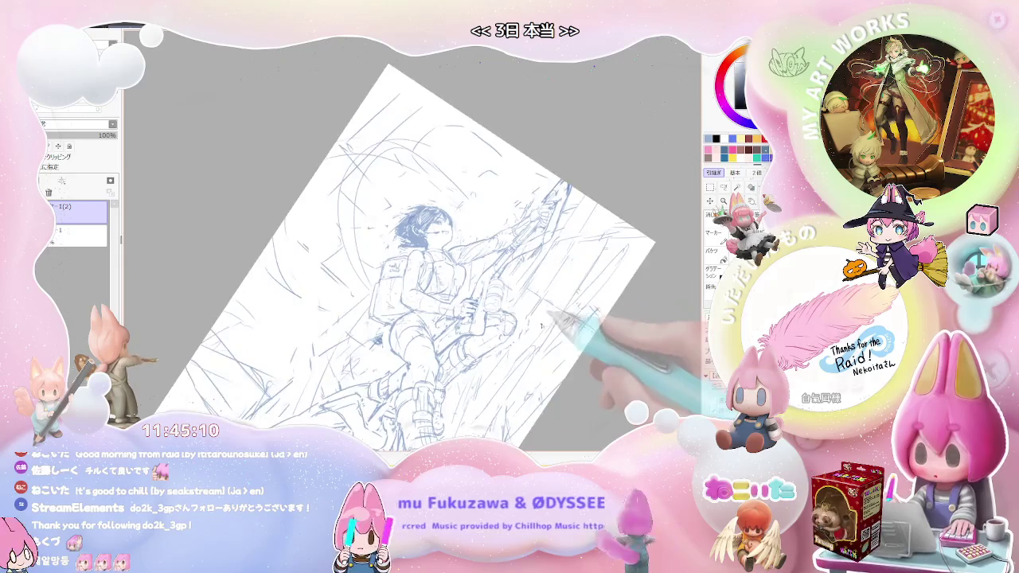
pyautogui.press('Delete')
pyautogui.press('End')
pyautogui.press('End')
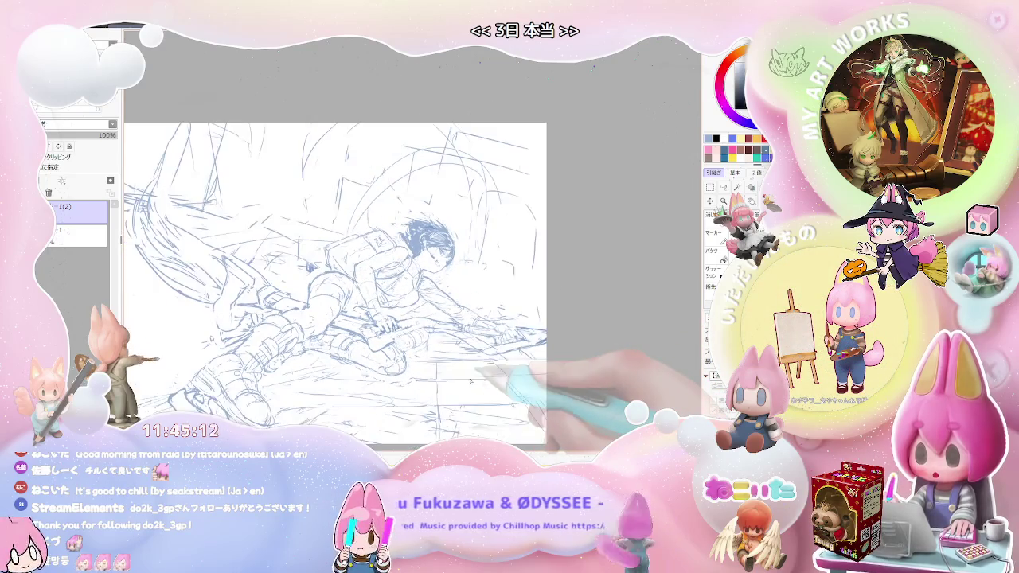
pyautogui.press('Insert')
pyautogui.scroll(2, 456, 327)
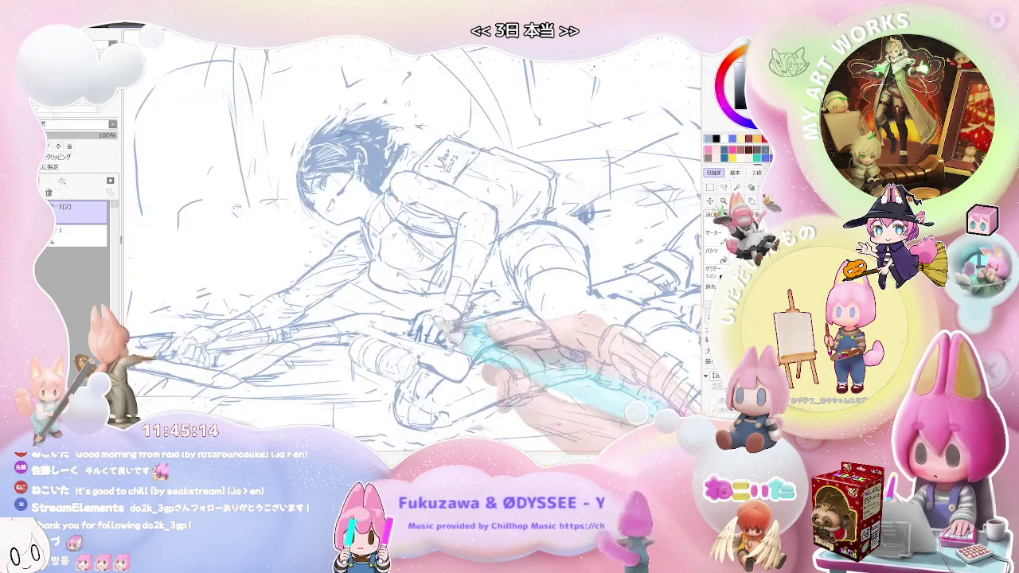
pyautogui.scroll(-2, 477, 372)
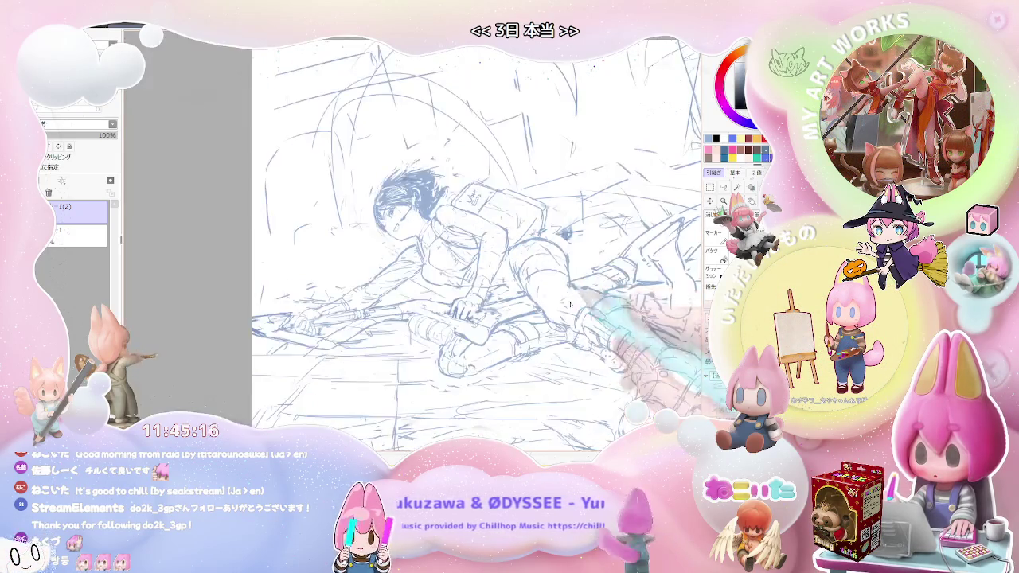
pyautogui.press('End')
pyautogui.press('End')
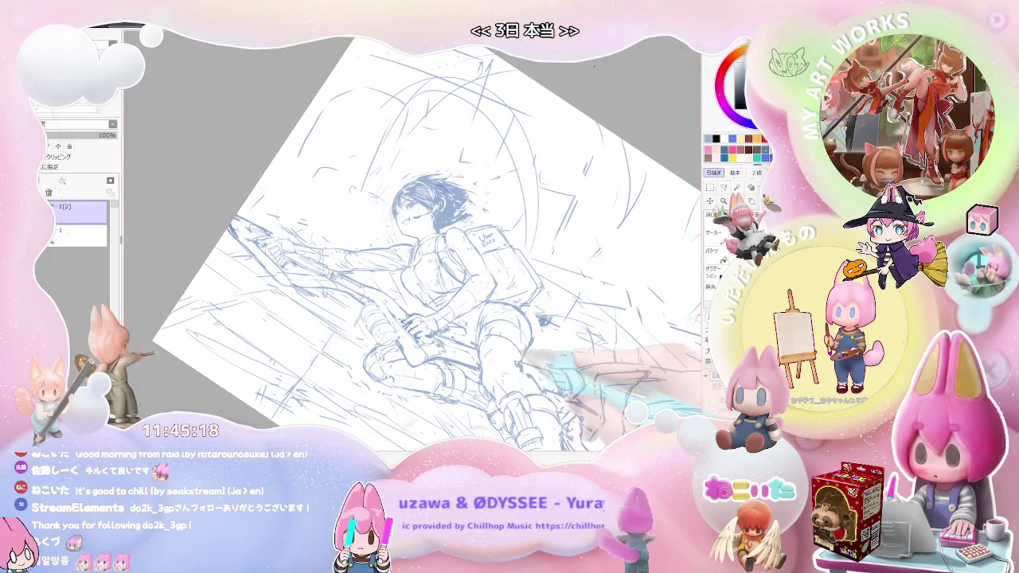
pyautogui.press('End')
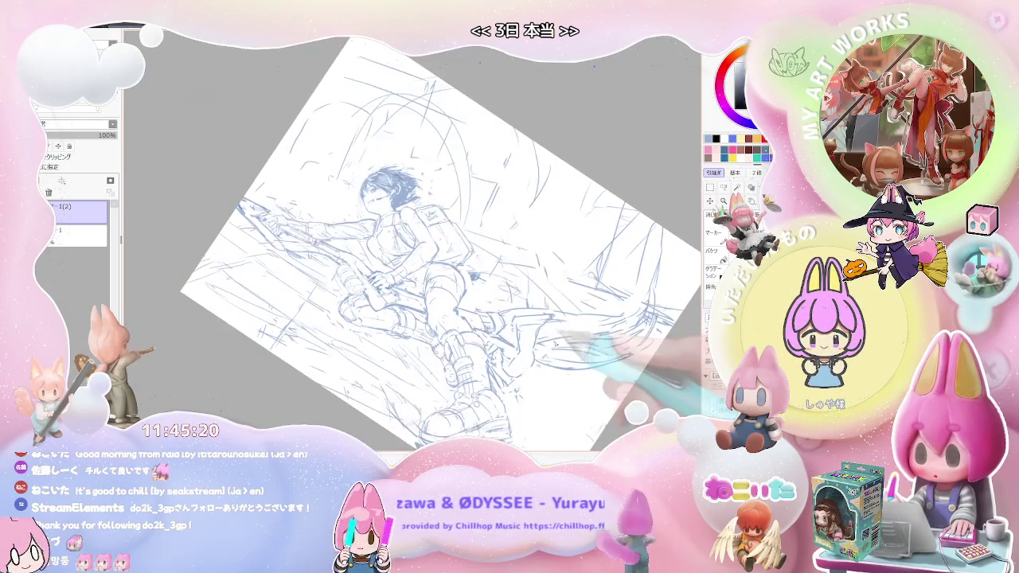
pyautogui.scroll(1, 565, 349)
pyautogui.scroll(1, 525, 338)
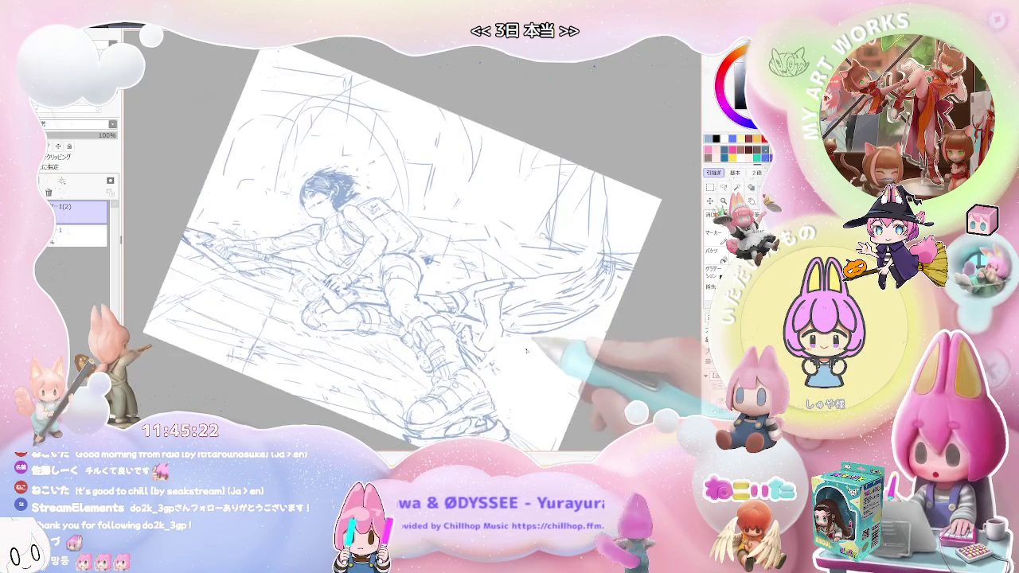
pyautogui.scroll(1, 486, 330)
pyautogui.scroll(-3, 470, 303)
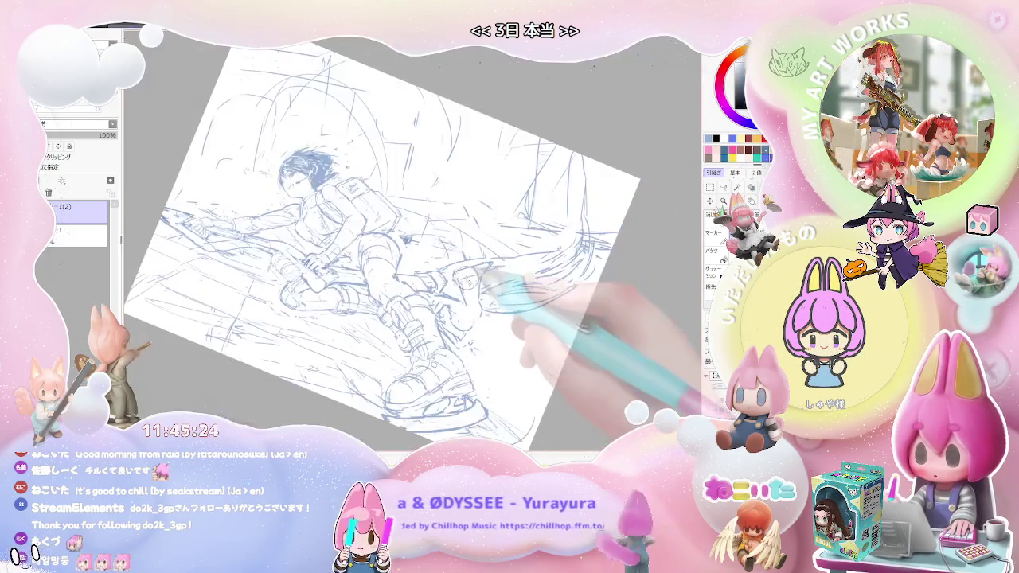
pyautogui.press('Delete')
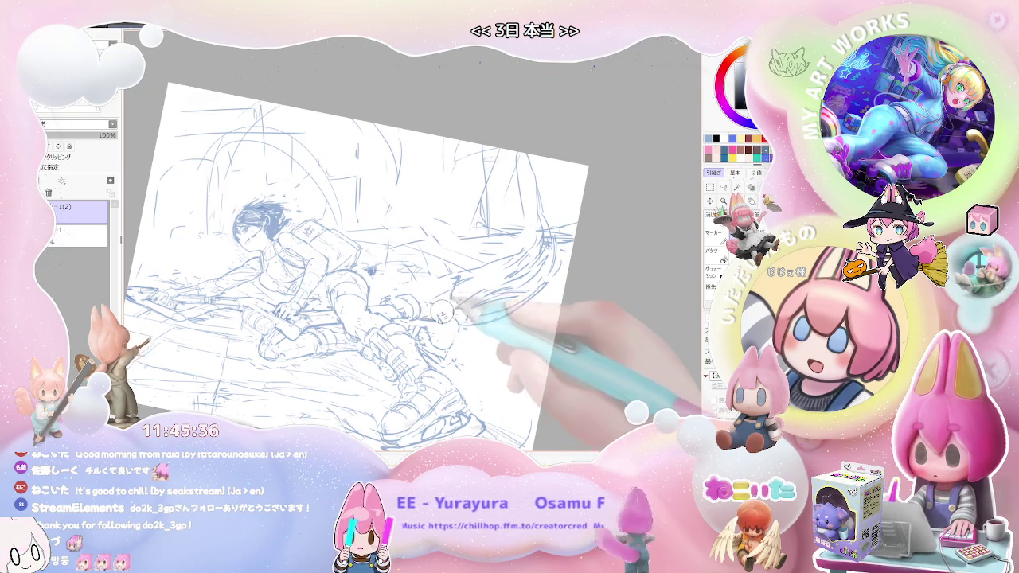
# - Draw long sweeping motion streaks to the right of the legs, then mirror to check them
pyautogui.moveTo(430, 279)
pyautogui.mouseDown()
pyautogui.moveTo(557, 266)
pyautogui.moveTo(491, 285)
pyautogui.moveTo(453, 277)
pyautogui.moveTo(557, 266)
pyautogui.mouseUp()
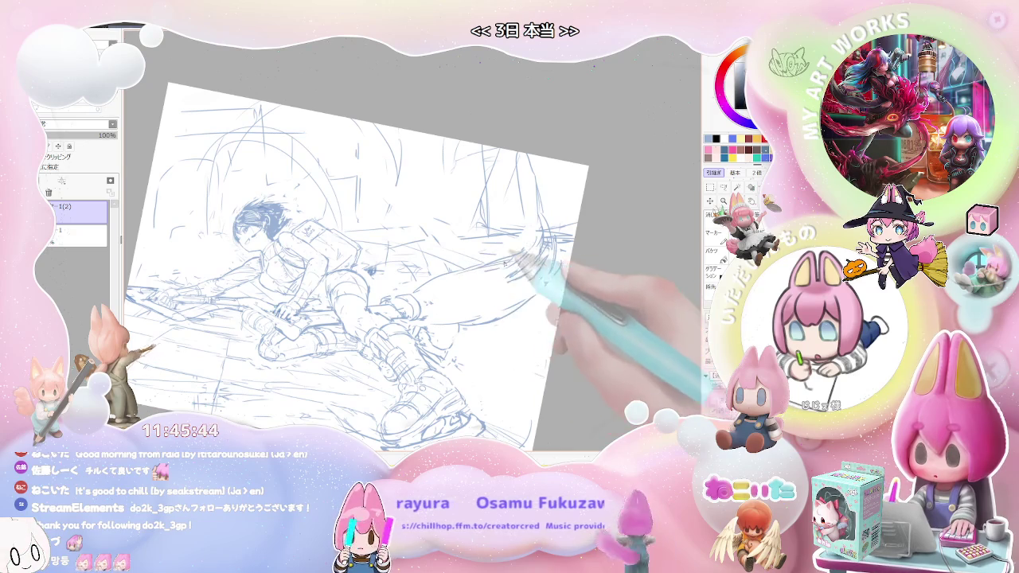
pyautogui.moveTo(453, 276); pyautogui.dragTo(529, 264)
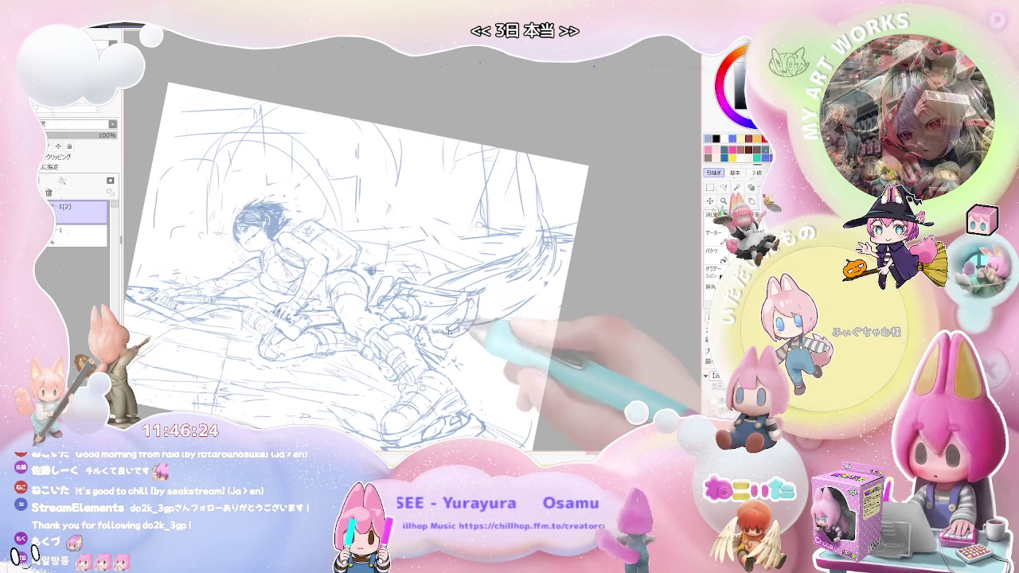
pyautogui.press('h')
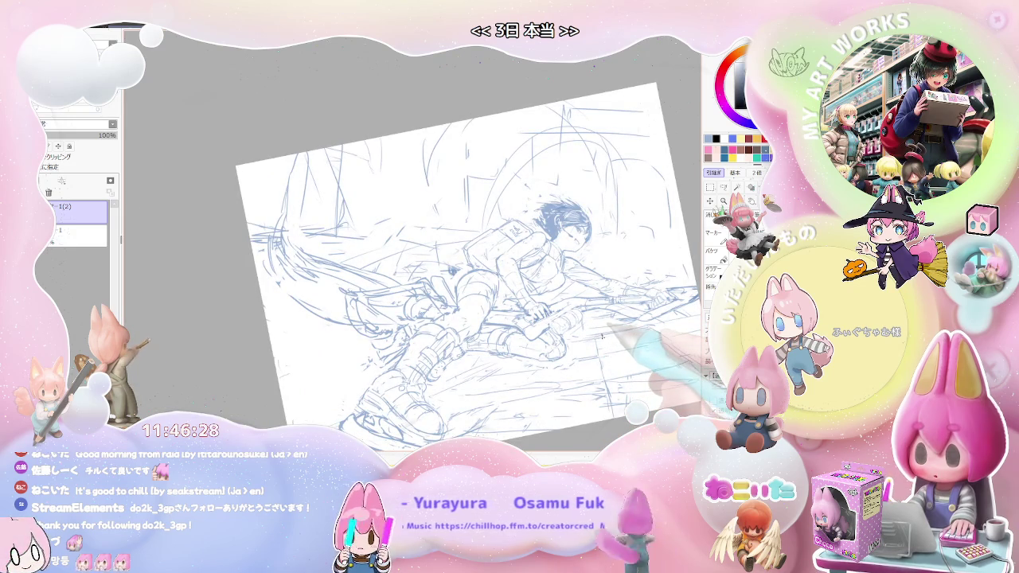
pyautogui.scroll(-2, 602, 337)
pyautogui.press('End')
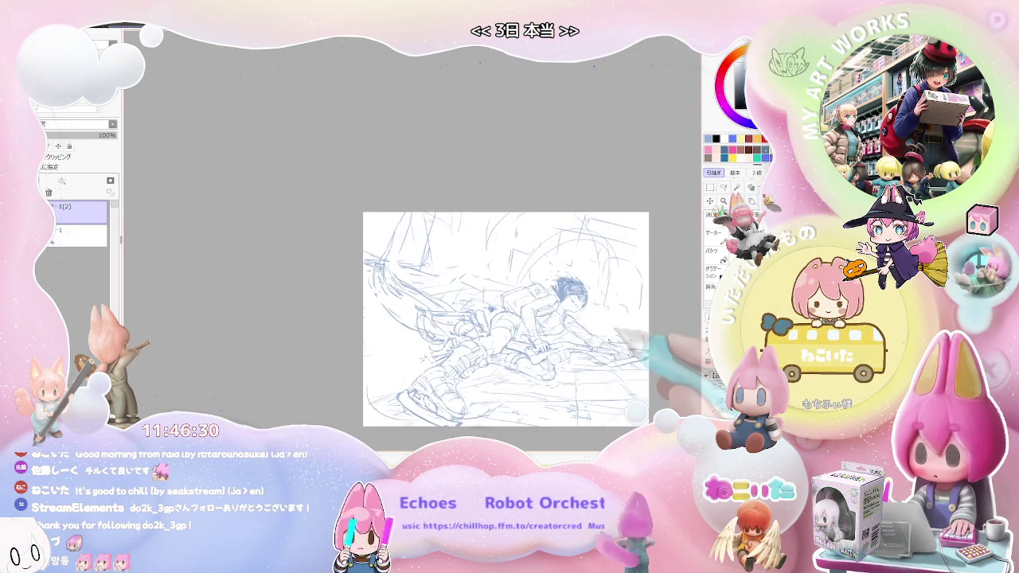
pyautogui.press('End')
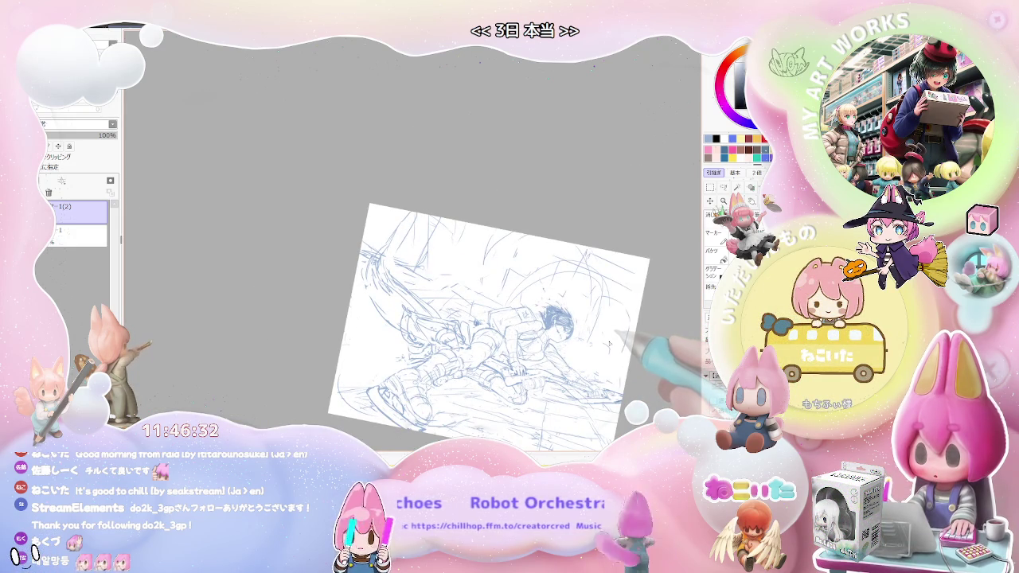
pyautogui.moveTo(609, 344); pyautogui.dragTo(572, 333)
pyautogui.press('Delete')
pyautogui.press('Delete')
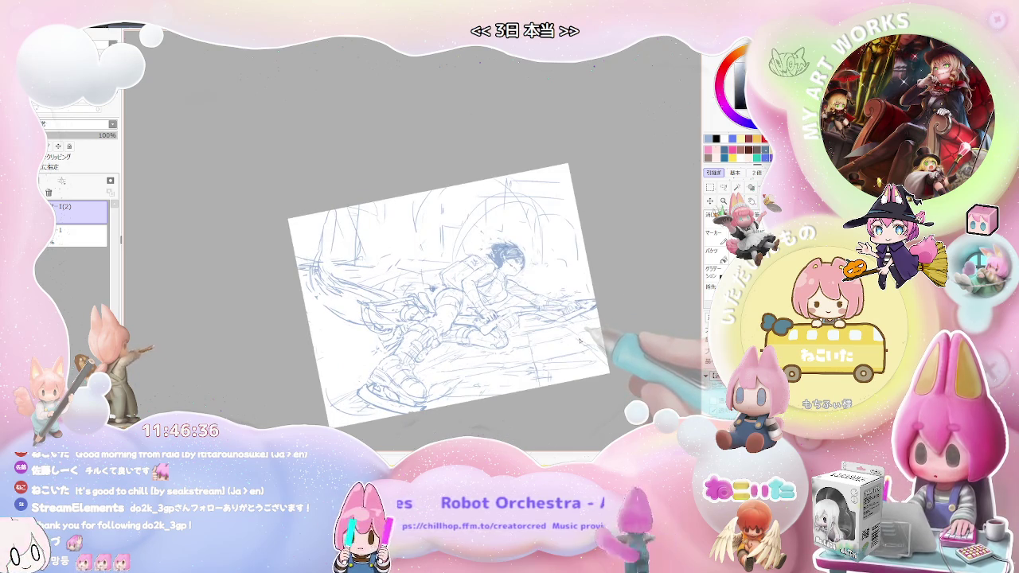
pyautogui.press('Home')
pyautogui.press('pageup')
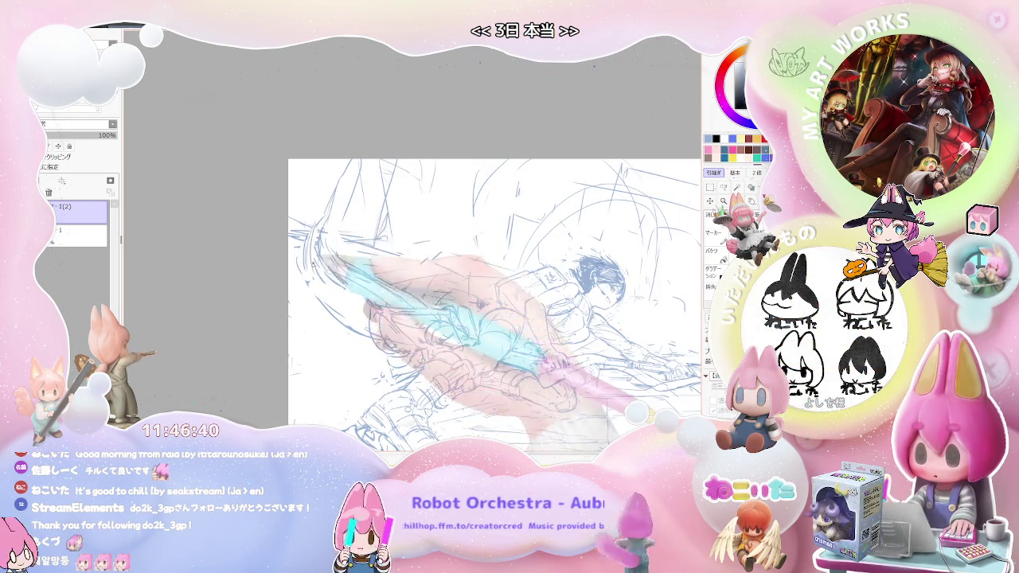
pyautogui.press('pagedown')
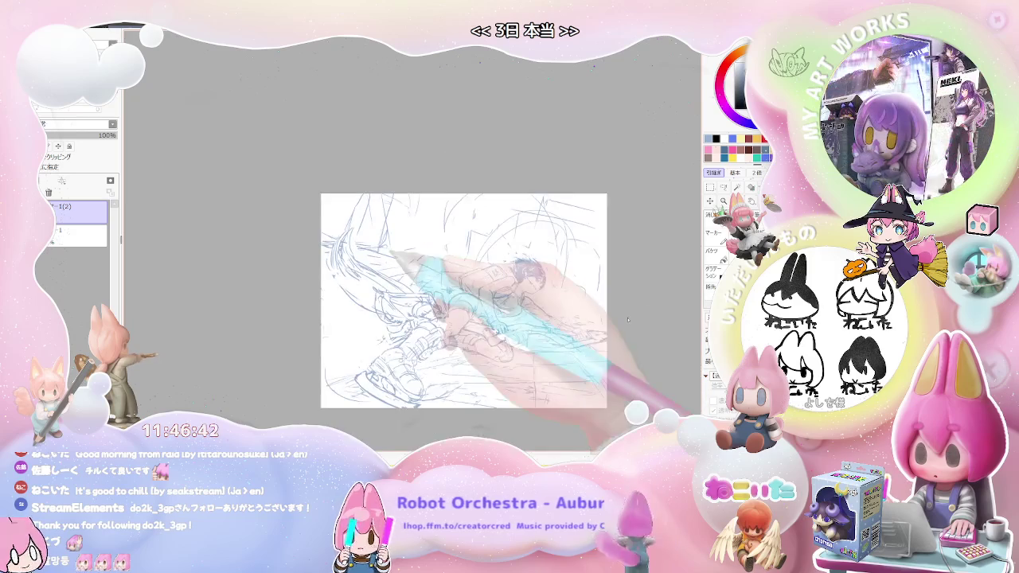
pyautogui.moveTo(629, 318); pyautogui.dragTo(536, 322)
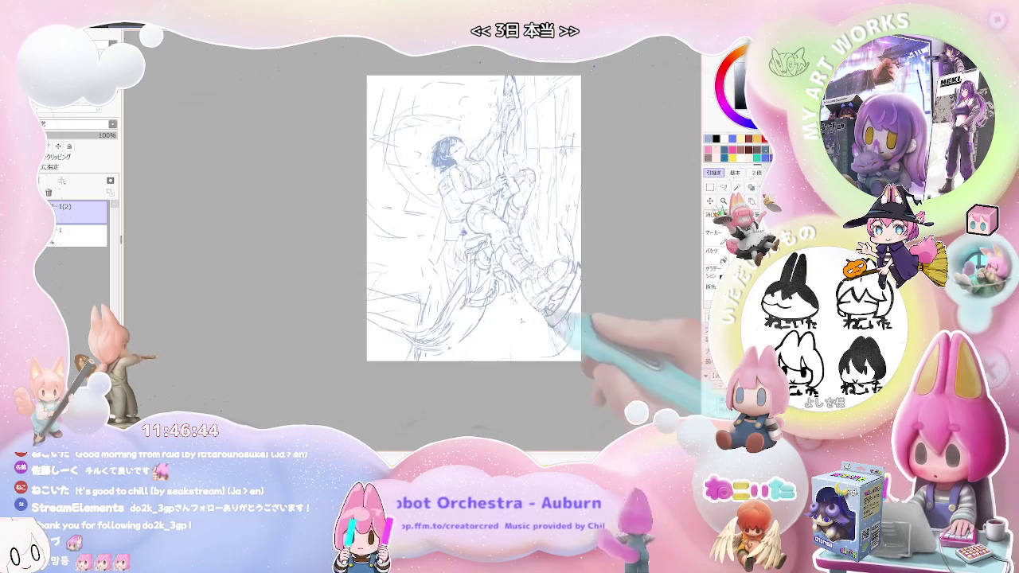
pyautogui.press('pageup')
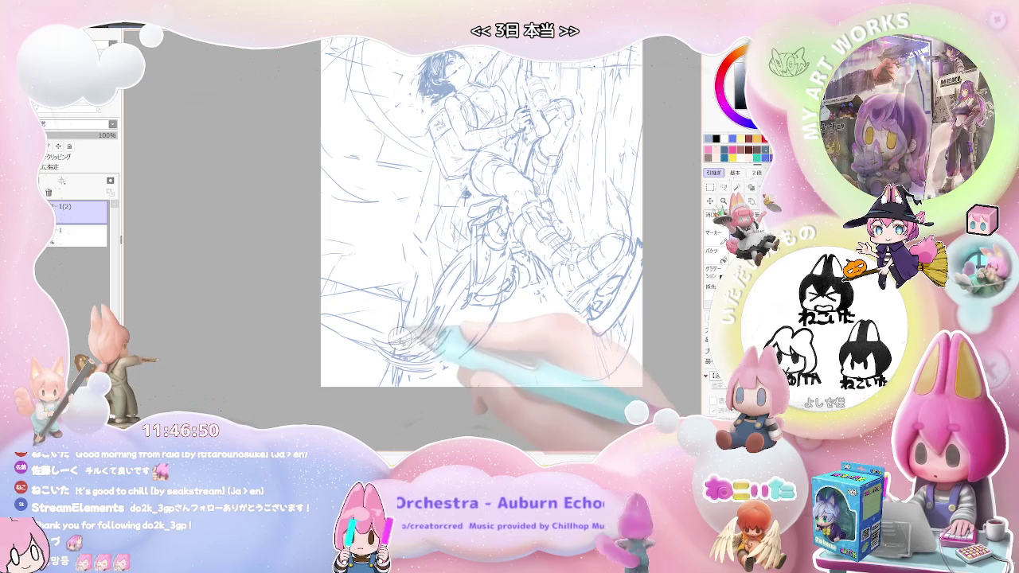
pyautogui.hotkey('ctrl', '-')
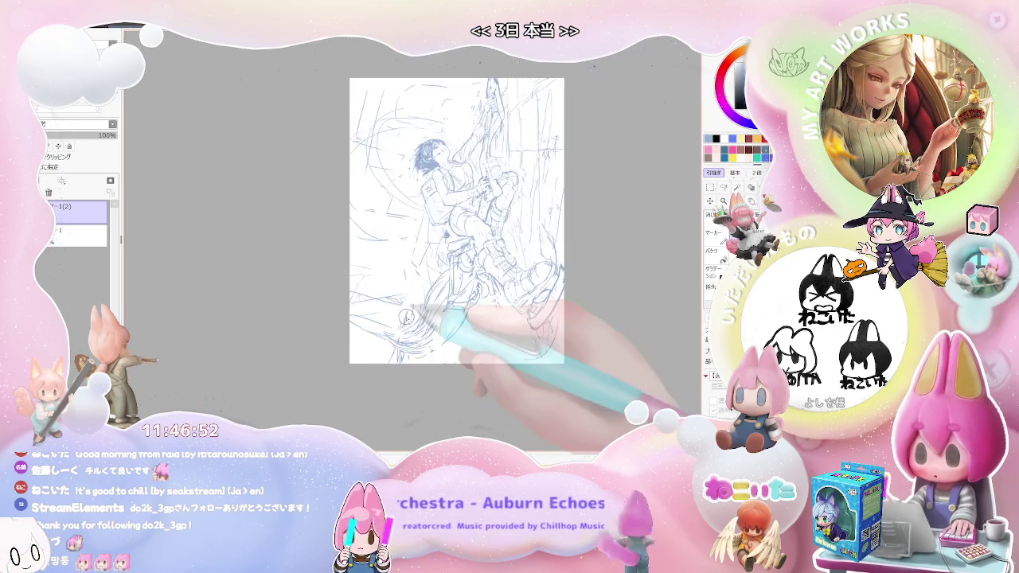
pyautogui.hotkey('ctrl', 'Tab')
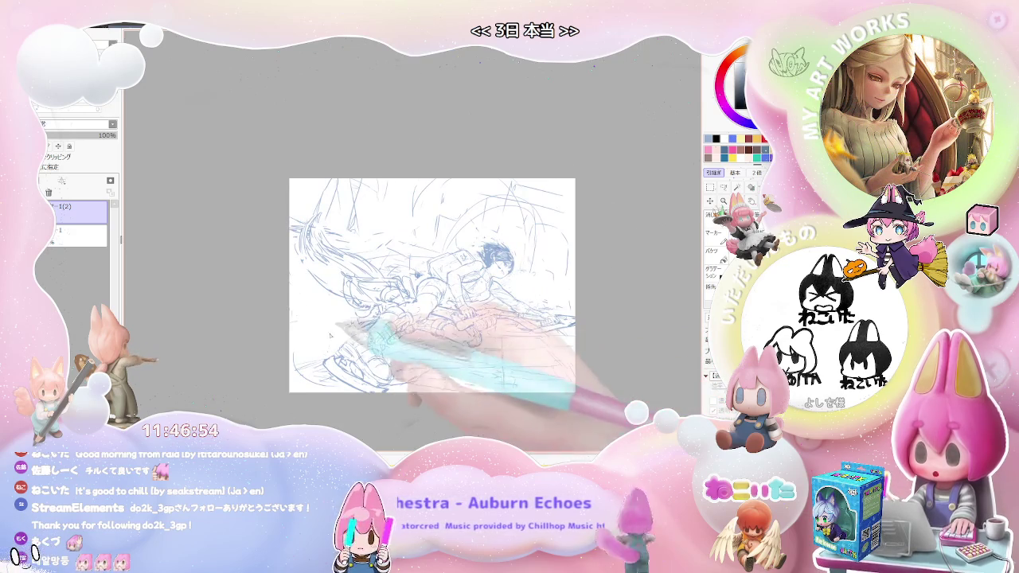
pyautogui.press('h')
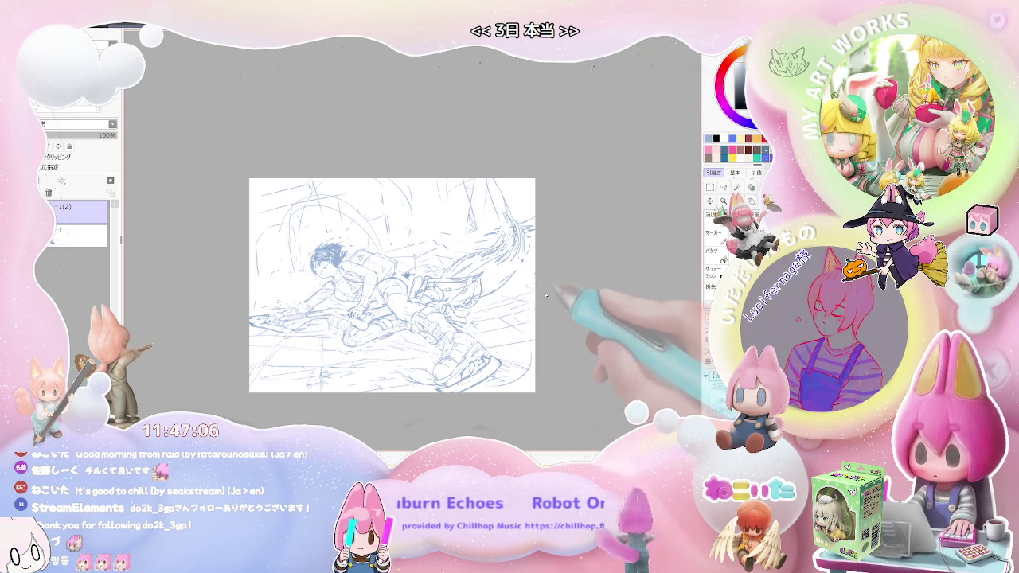
pyautogui.scroll(4, 564, 328)
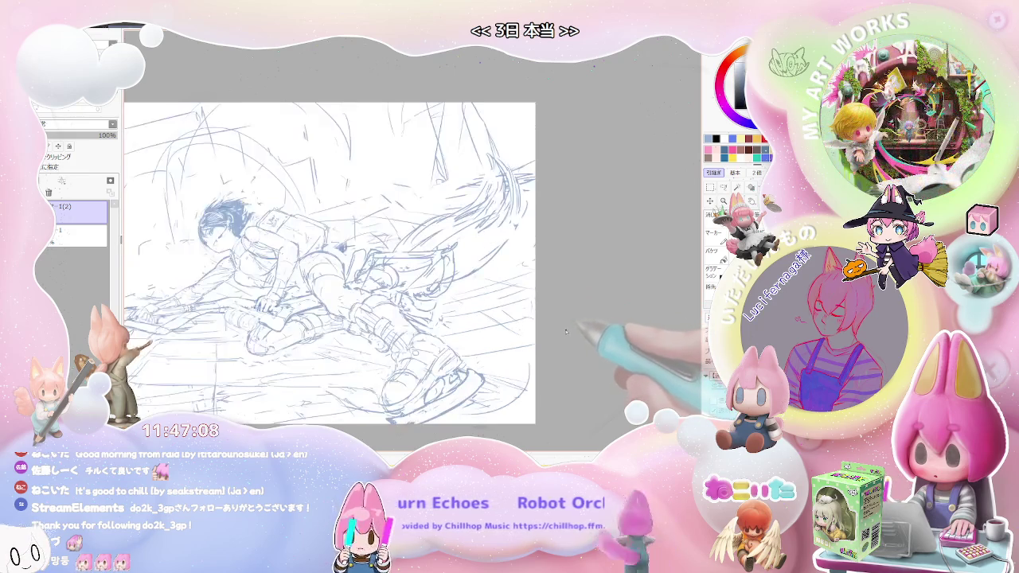
pyautogui.scroll(1, 343, 328)
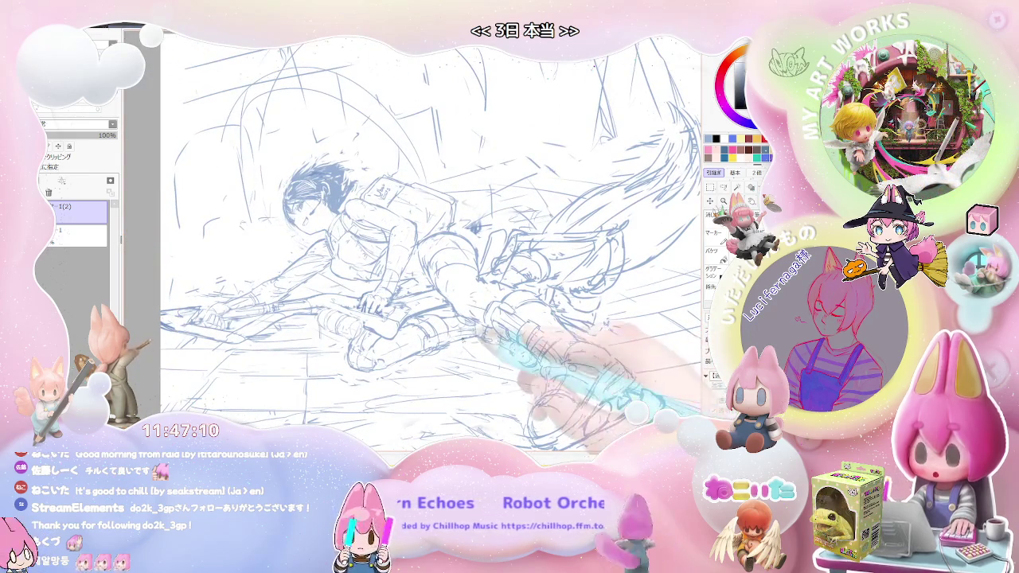
pyautogui.scroll(2, 344, 329)
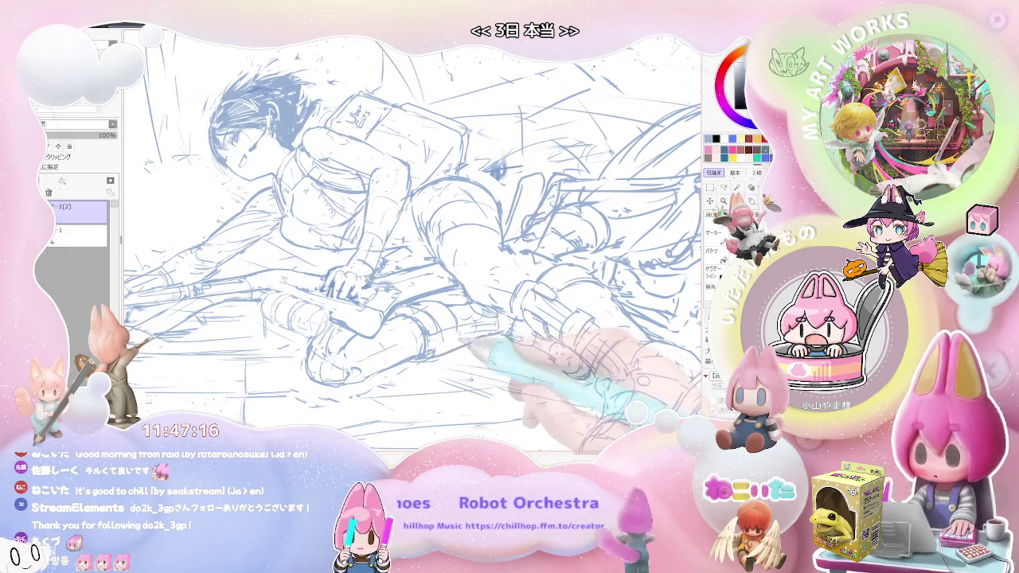
pyautogui.scroll(-2, 549, 303)
pyautogui.press('h')
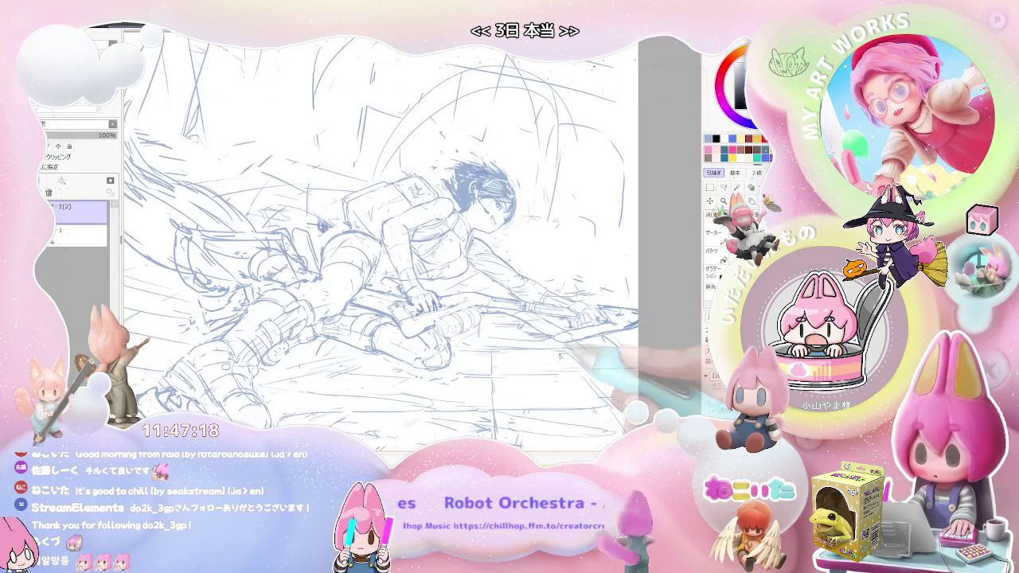
pyautogui.scroll(2, 359, 364)
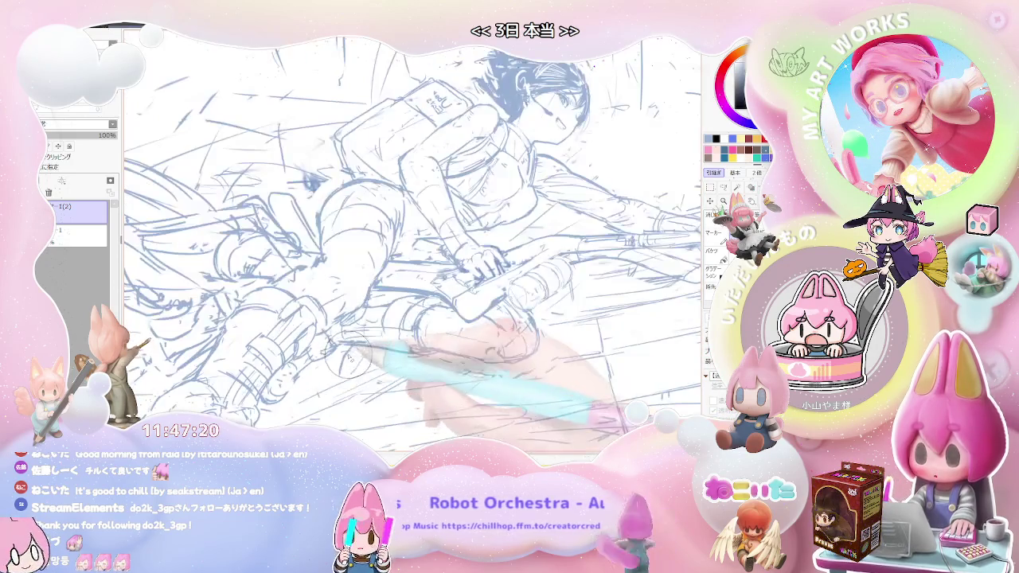
pyautogui.moveTo(359, 365); pyautogui.dragTo(371, 307)
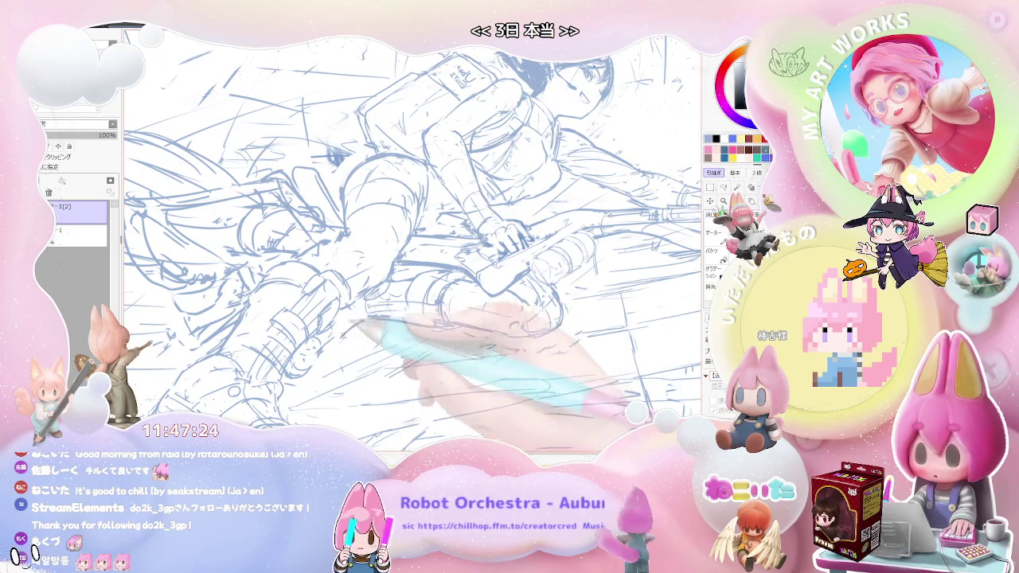
pyautogui.scroll(-3, 347, 329)
pyautogui.press('Delete')
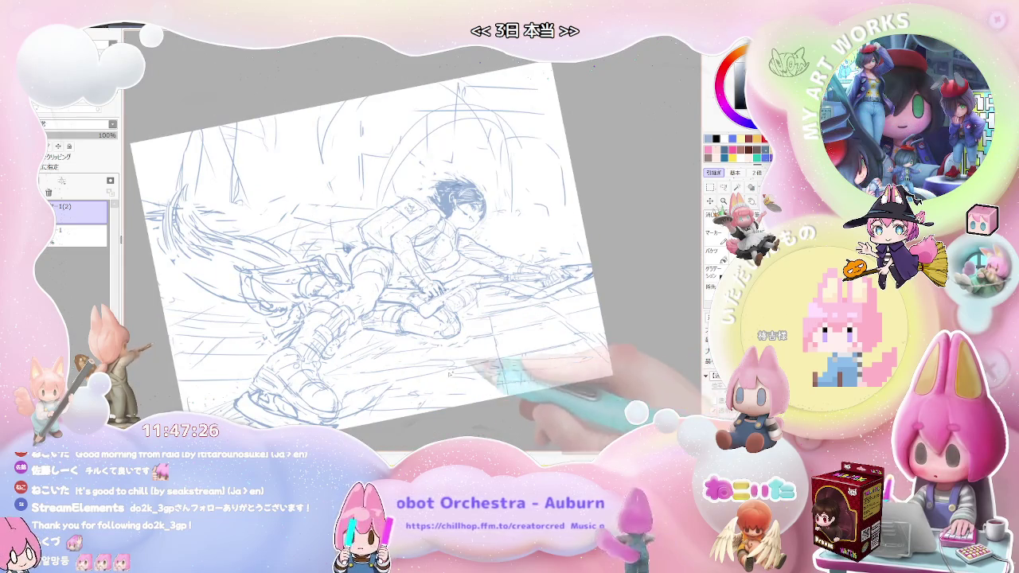
pyautogui.scroll(2, 347, 334)
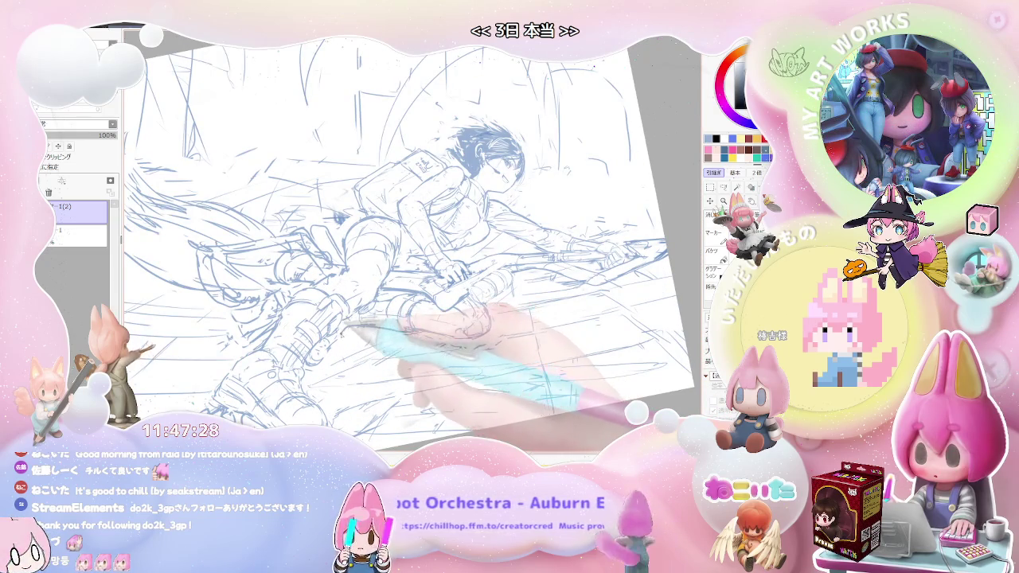
pyautogui.scroll(-1, 356, 344)
pyautogui.press('Home')
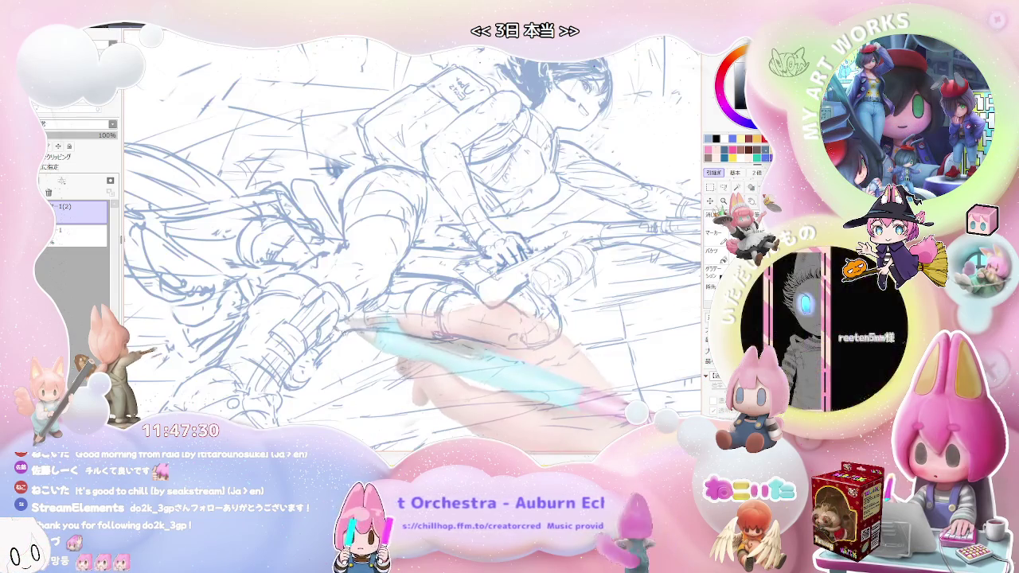
pyautogui.press('Home')
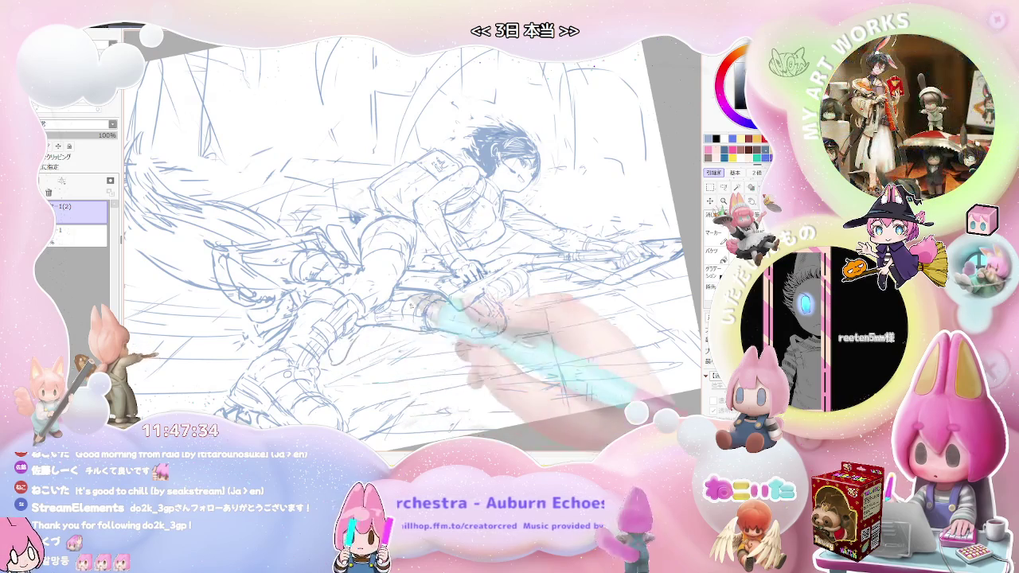
pyautogui.press('Home')
pyautogui.press('h')
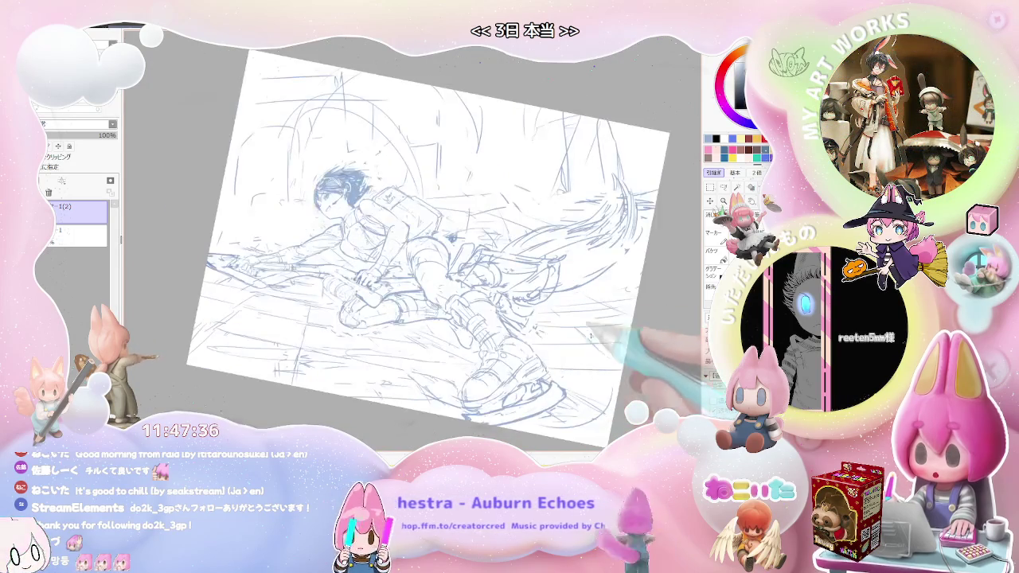
pyautogui.press('End')
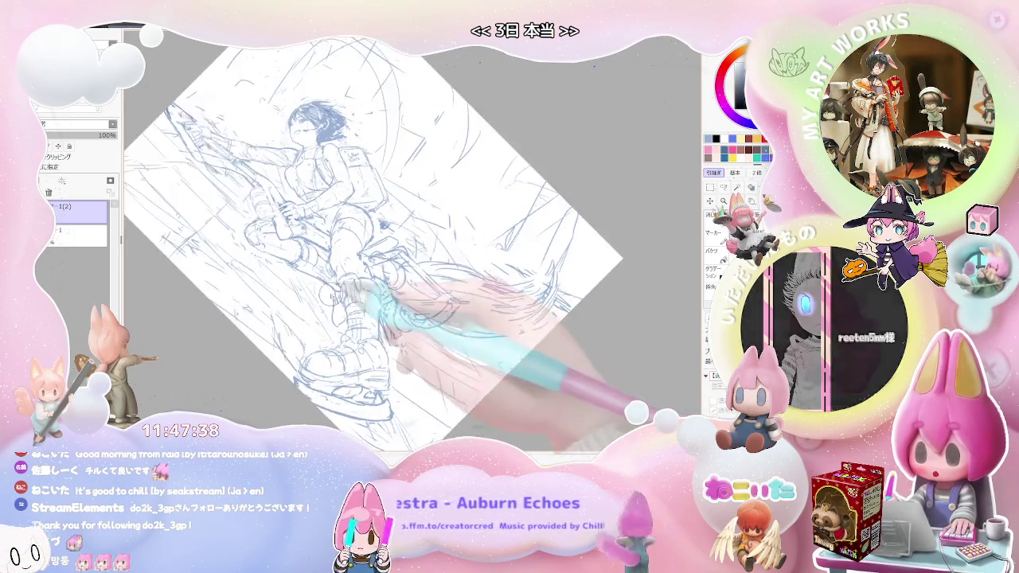
pyautogui.hotkey('ctrl', '+')
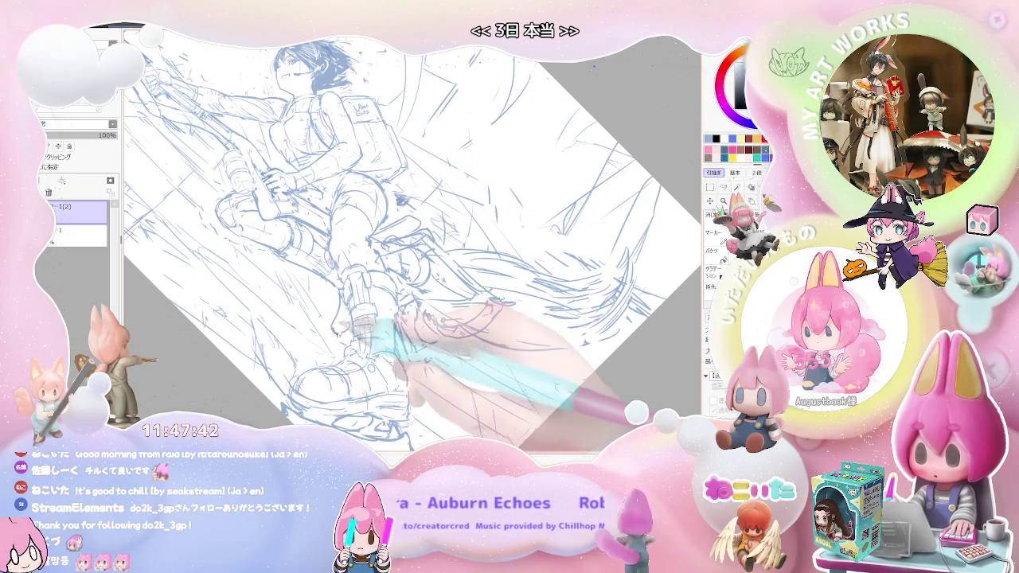
pyautogui.press('End')
pyautogui.hotkey('ctrl', '-')
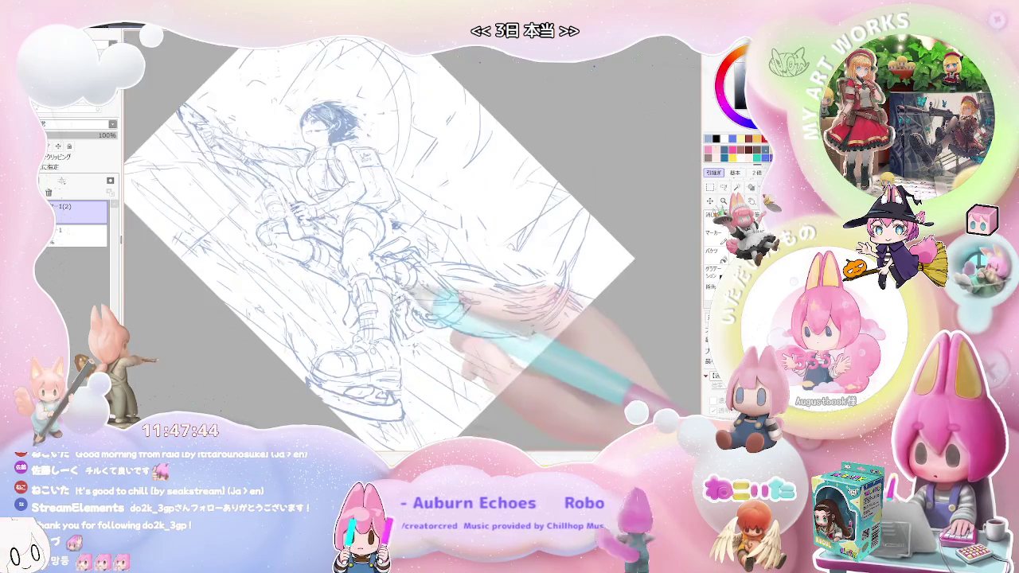
pyautogui.press('Delete')
pyautogui.press('Delete')
pyautogui.hotkey('ctrl', '+')
pyautogui.press('Delete')
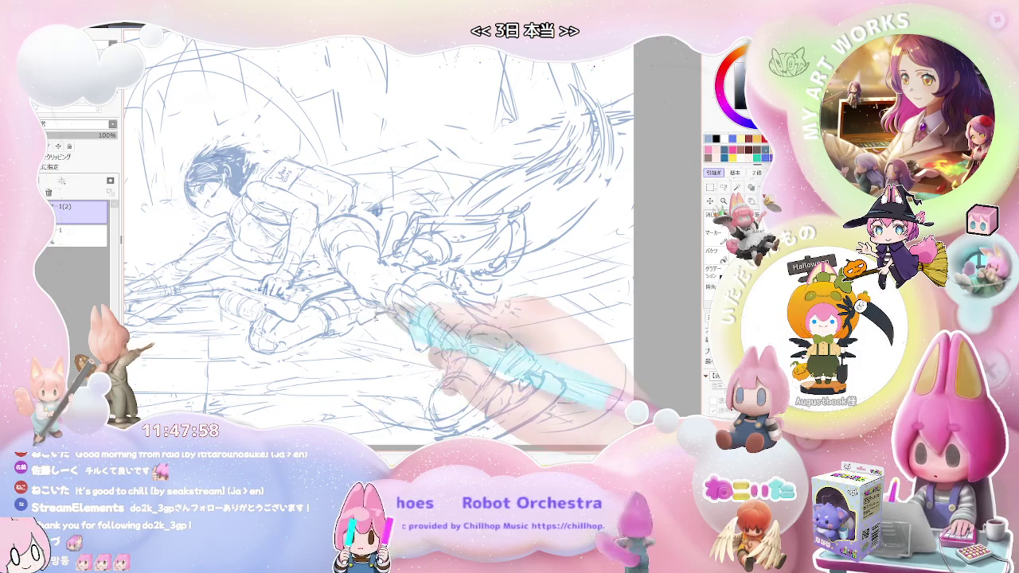
pyautogui.hotkey('ctrl', '-')
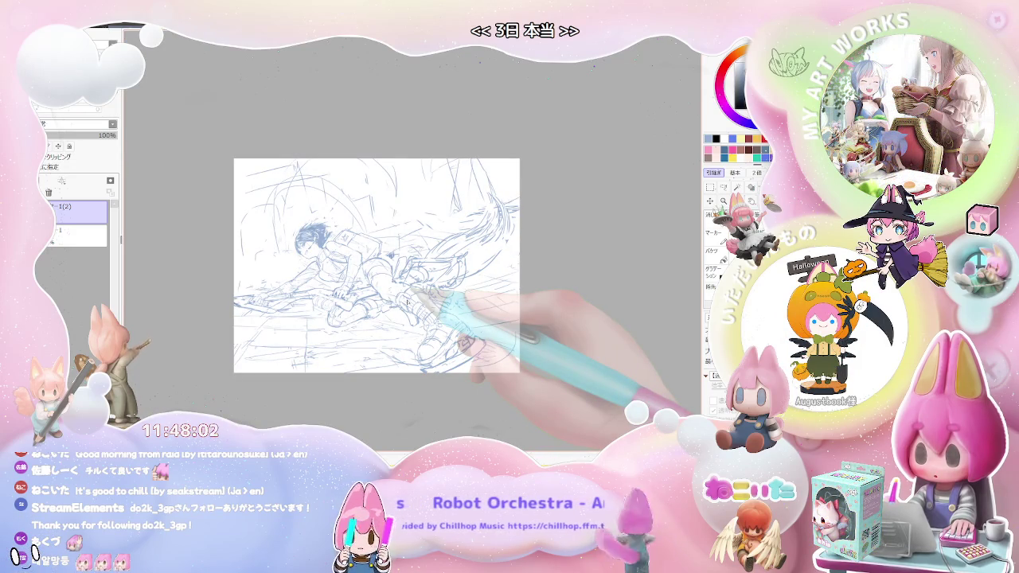
pyautogui.scroll(1, 406, 301)
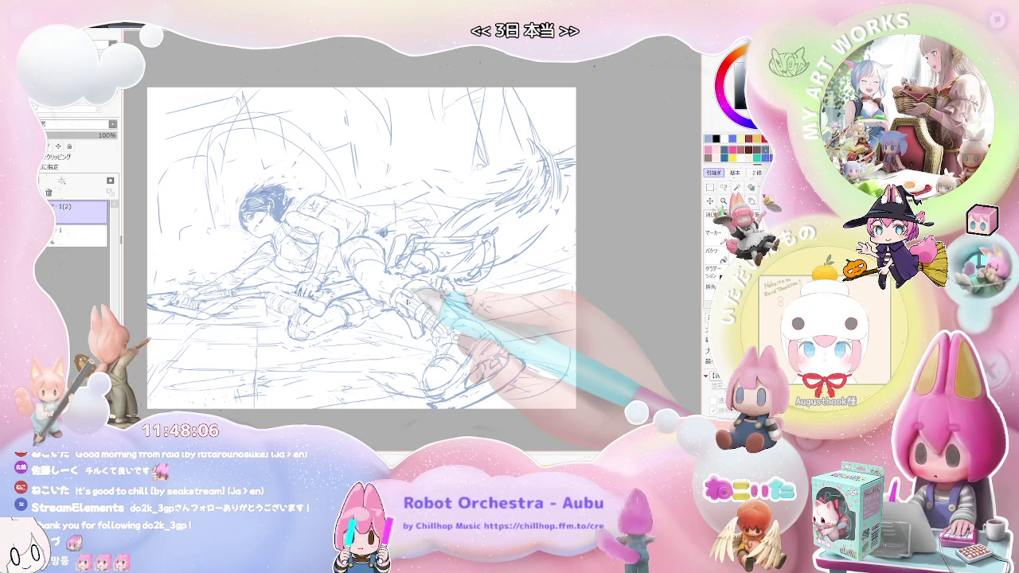
pyautogui.scroll(-1, 407, 301)
pyautogui.scroll(2, 407, 301)
pyautogui.scroll(1, 407, 301)
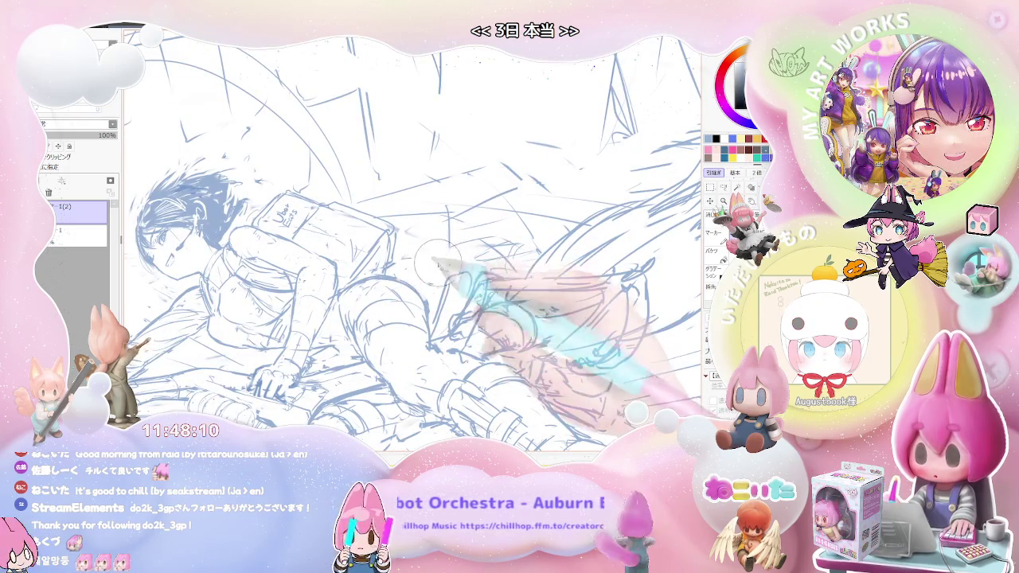
pyautogui.scroll(-1, 392, 220)
pyautogui.scroll(-1, 490, 211)
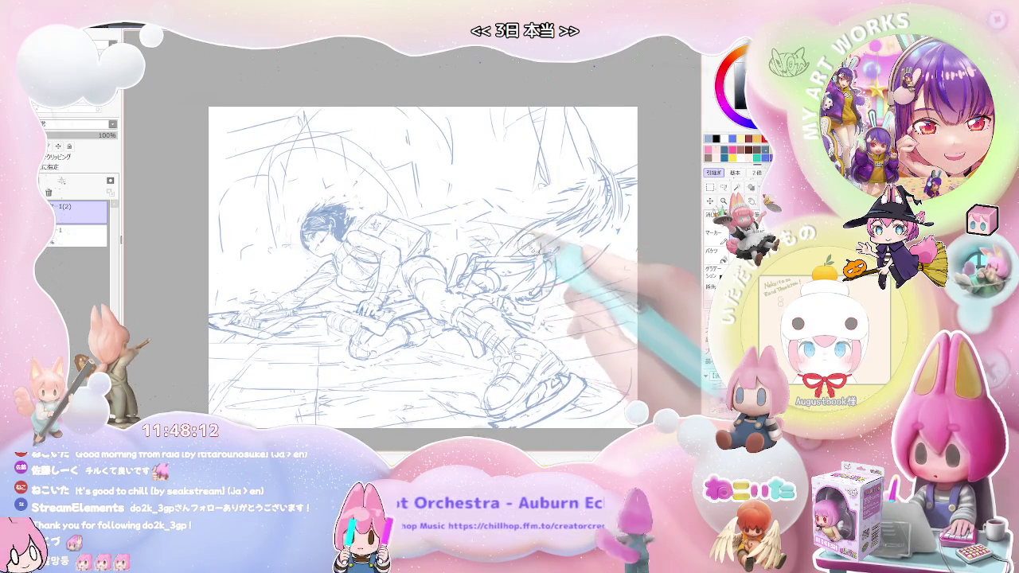
pyautogui.press('h')
pyautogui.press('End')
pyautogui.press('End')
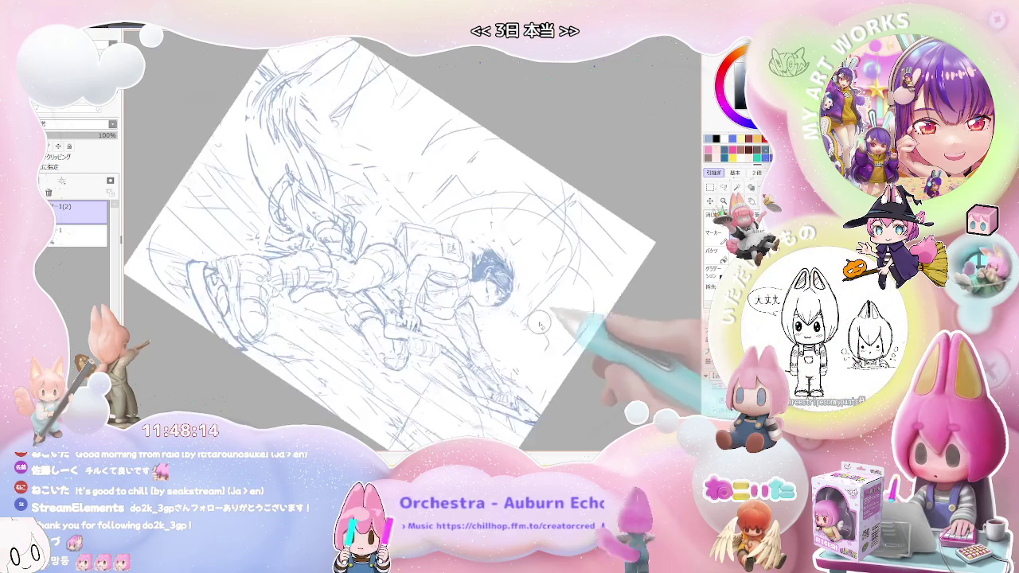
pyautogui.press('End')
pyautogui.scroll(2, 462, 311)
pyautogui.scroll(1, 441, 303)
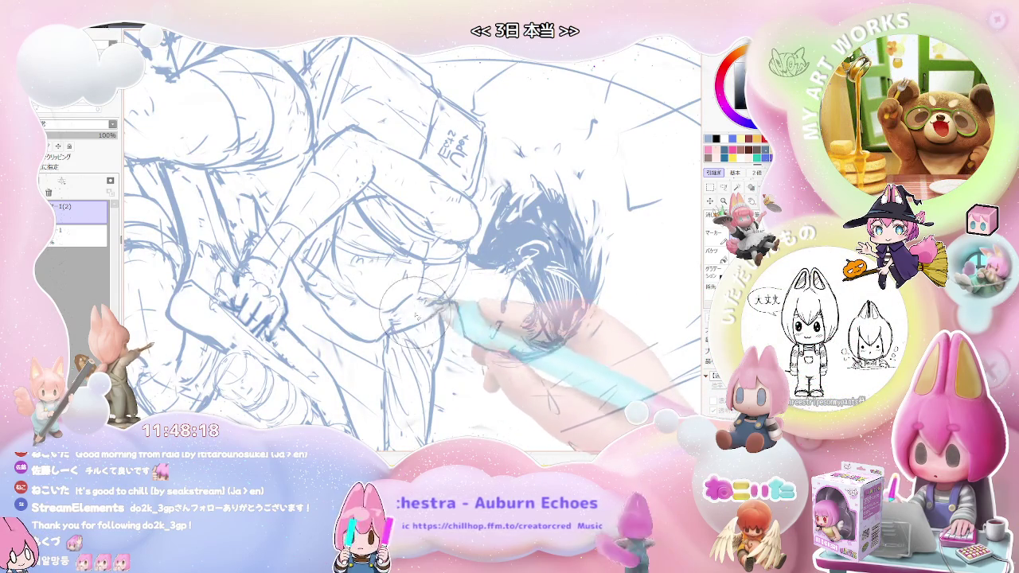
pyautogui.scroll(-3, 422, 312)
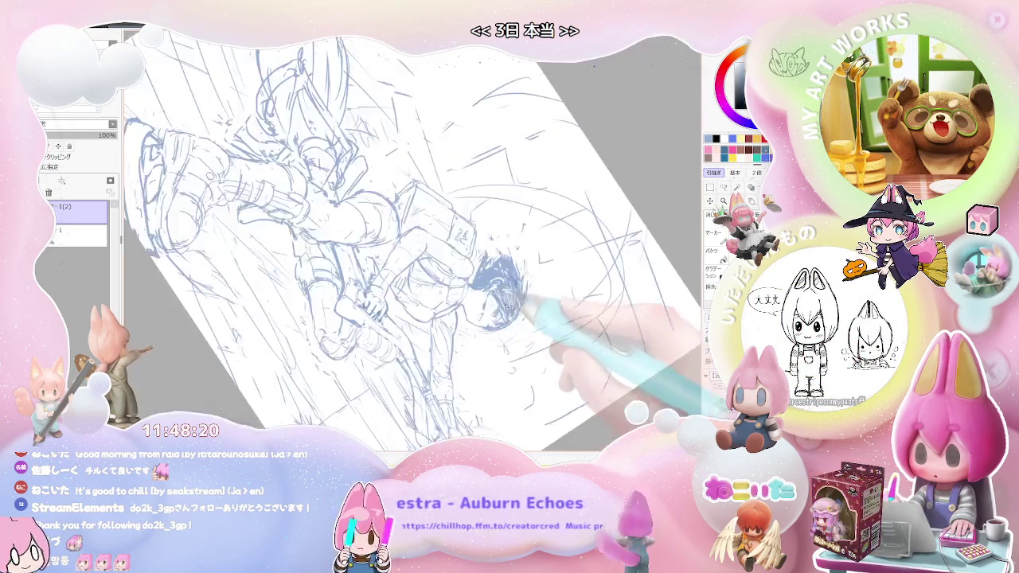
pyautogui.press('Delete')
pyautogui.press('Delete')
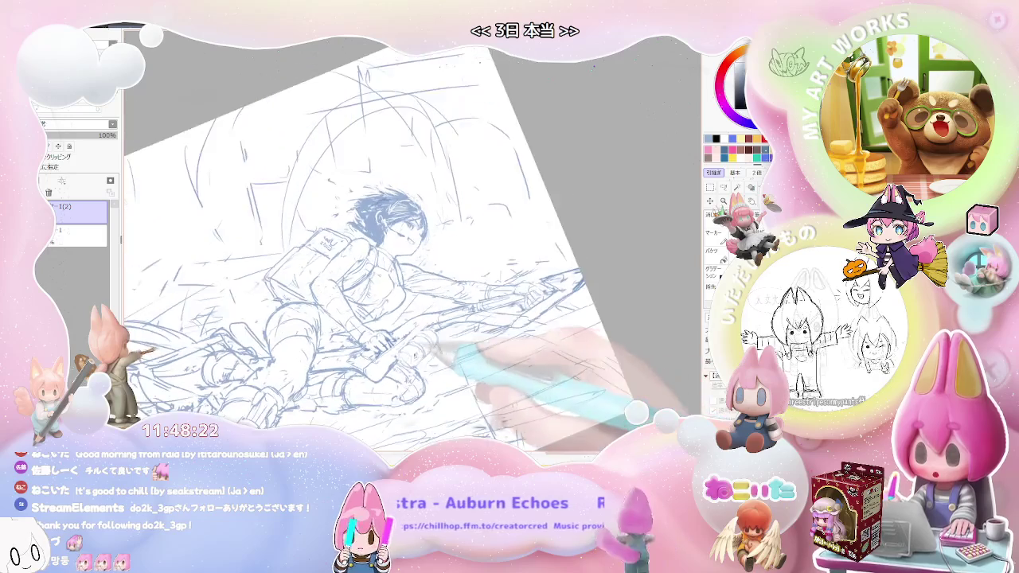
pyautogui.scroll(5, 510, 335)
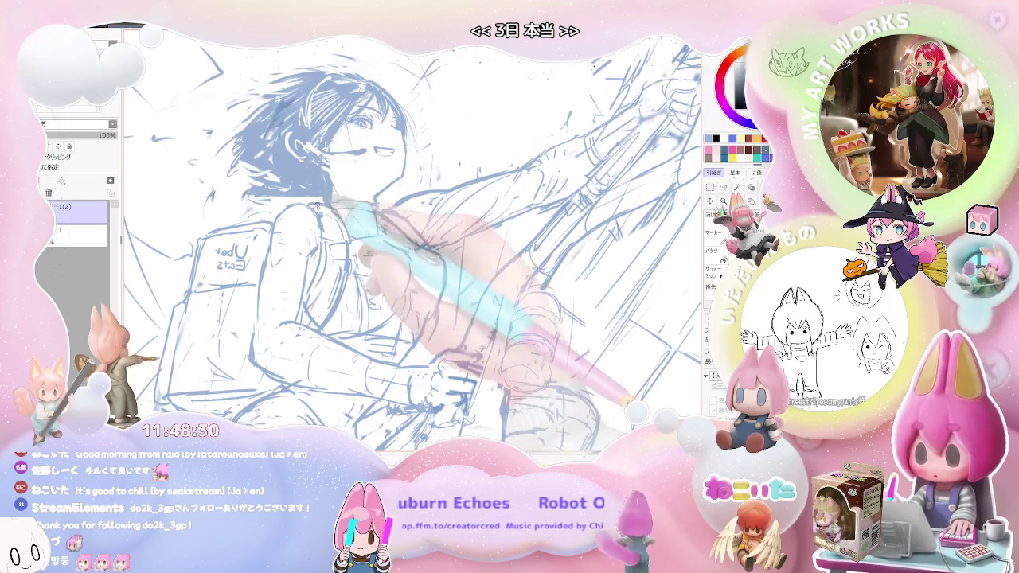
pyautogui.scroll(-5, 414, 247)
pyautogui.scroll(3, 399, 261)
pyautogui.scroll(2, 400, 261)
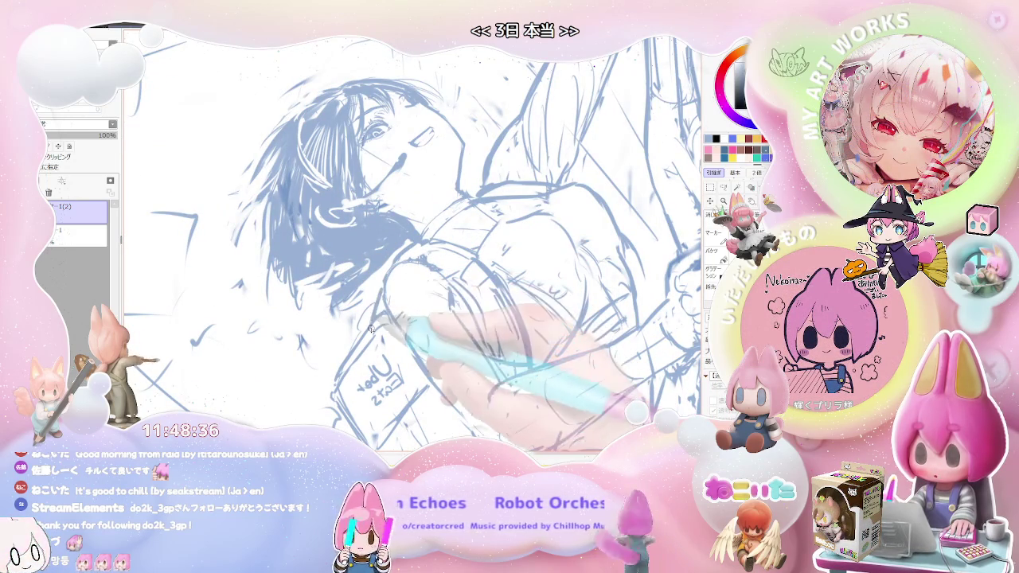
pyautogui.scroll(-2, 380, 320)
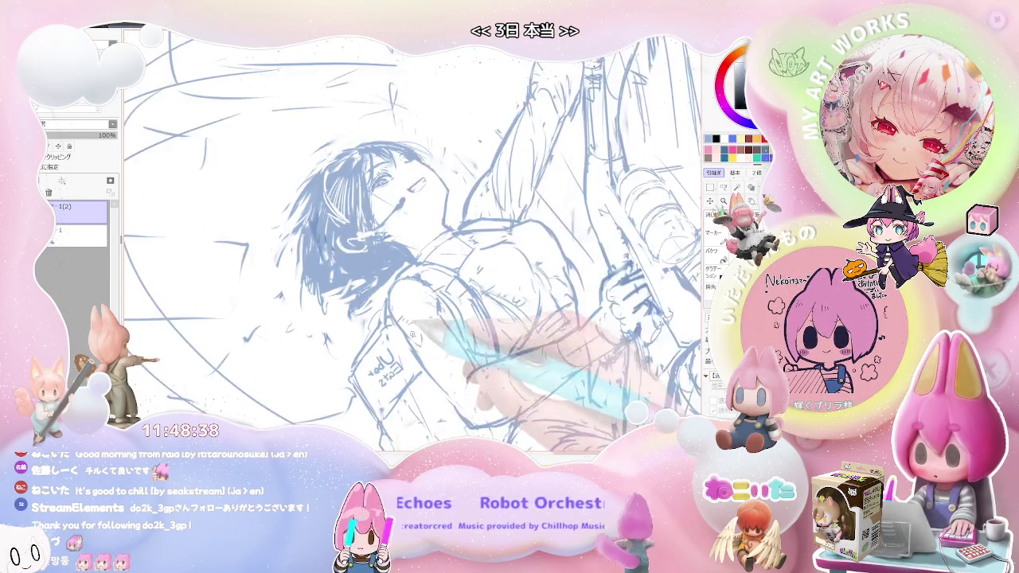
pyautogui.scroll(-2, 380, 320)
pyautogui.moveTo(496, 411); pyautogui.dragTo(425, 389)
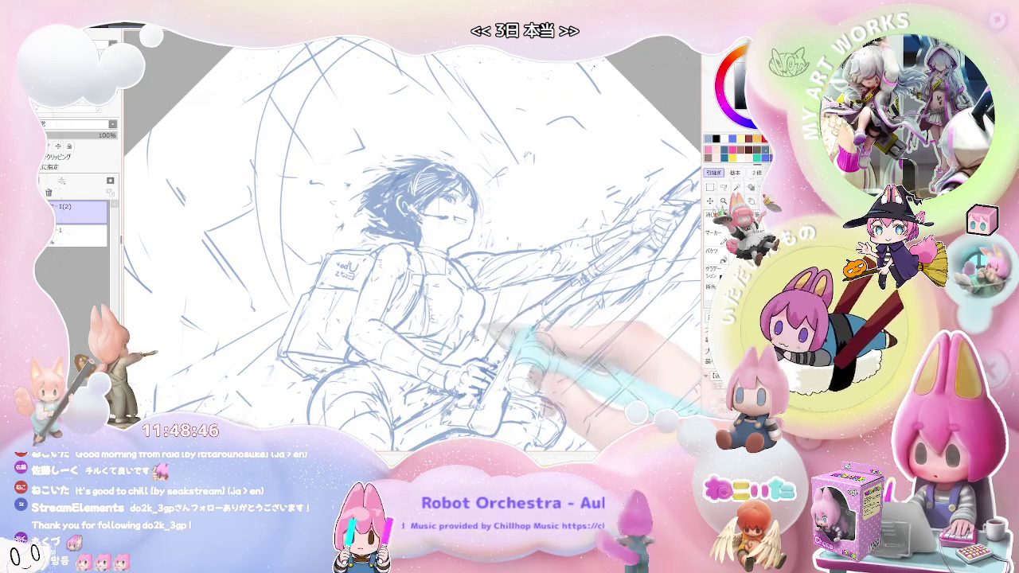
pyautogui.moveTo(478, 370); pyautogui.dragTo(518, 347)
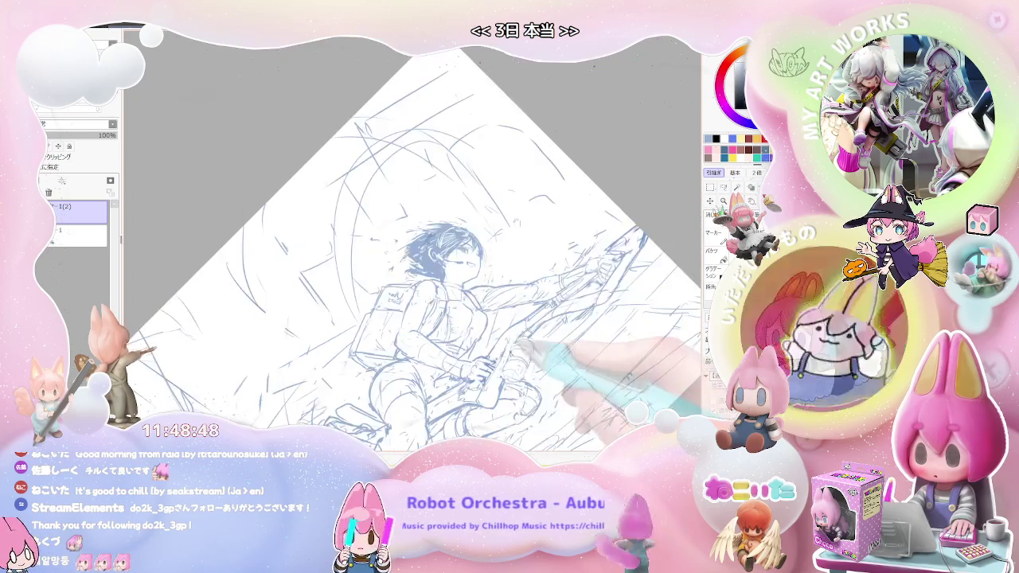
pyautogui.press('h')
pyautogui.press('End')
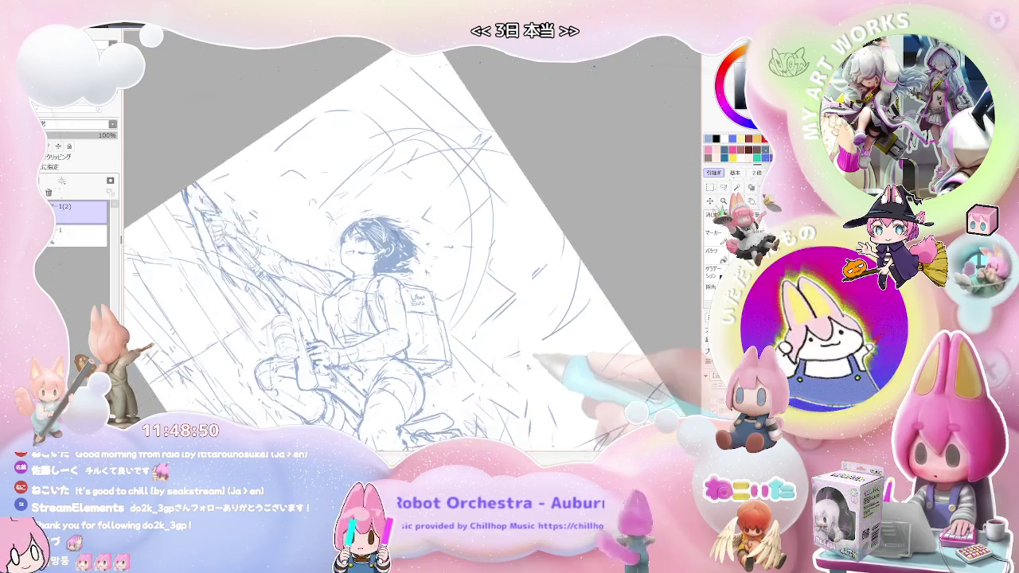
pyautogui.hotkey('ctrl', '+')
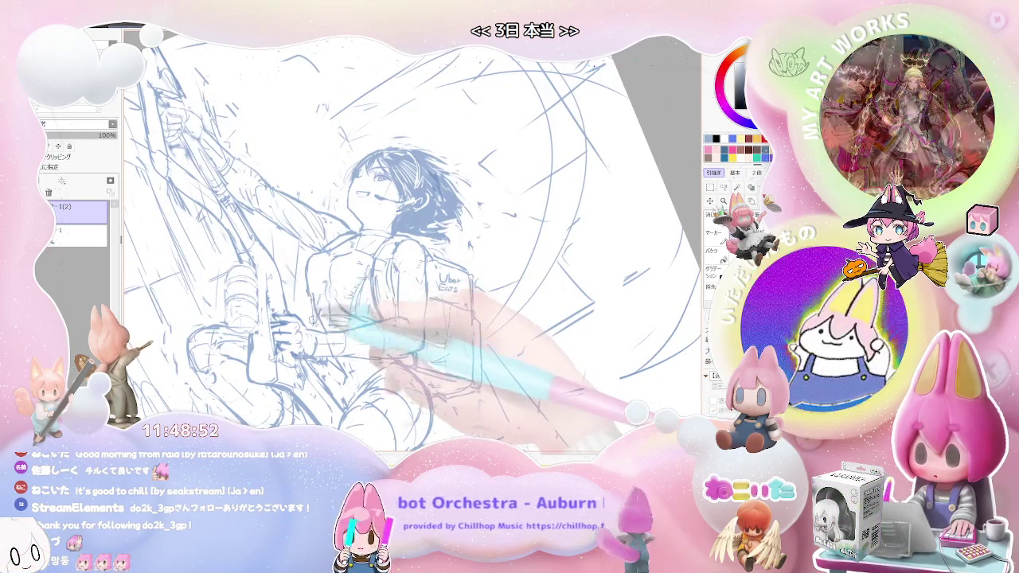
pyautogui.press('Delete')
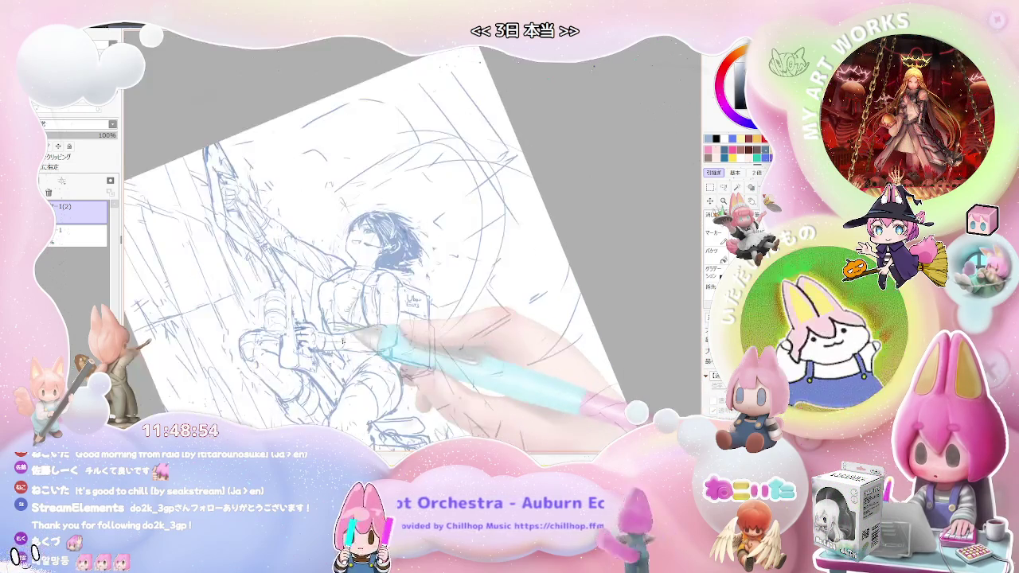
pyautogui.press('Delete')
pyautogui.press('Delete')
pyautogui.press('Delete')
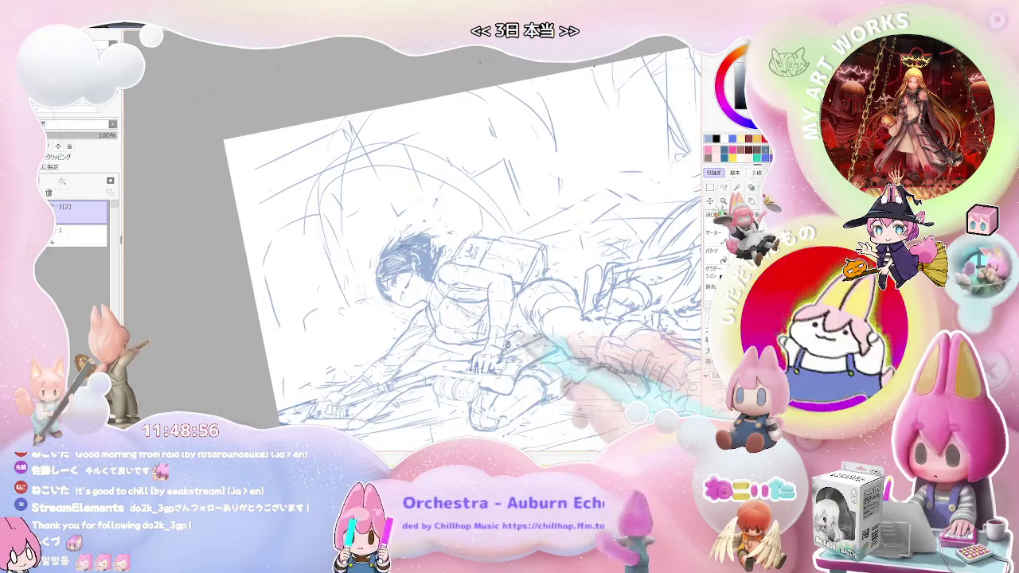
pyautogui.hotkey('ctrl', '+')
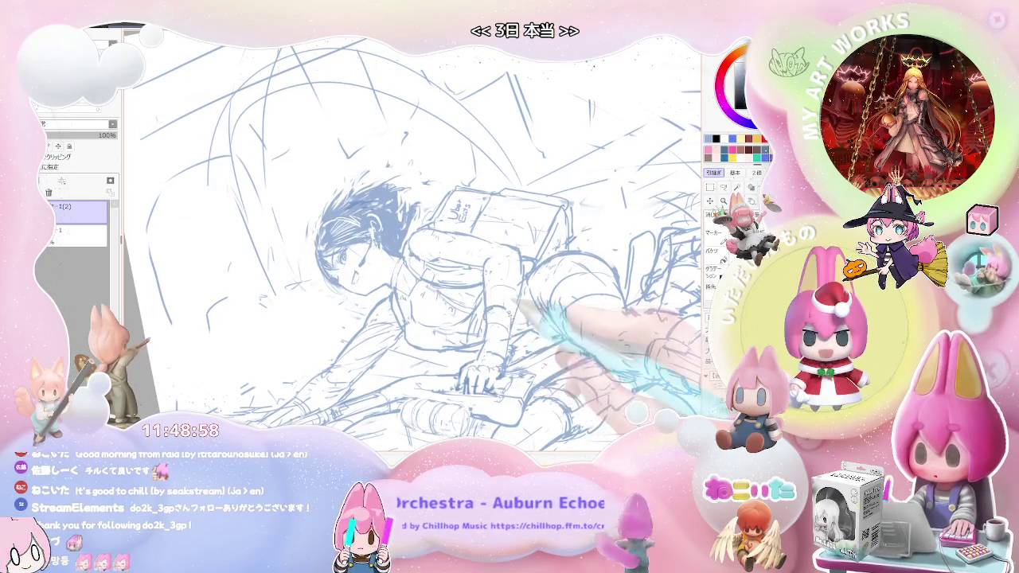